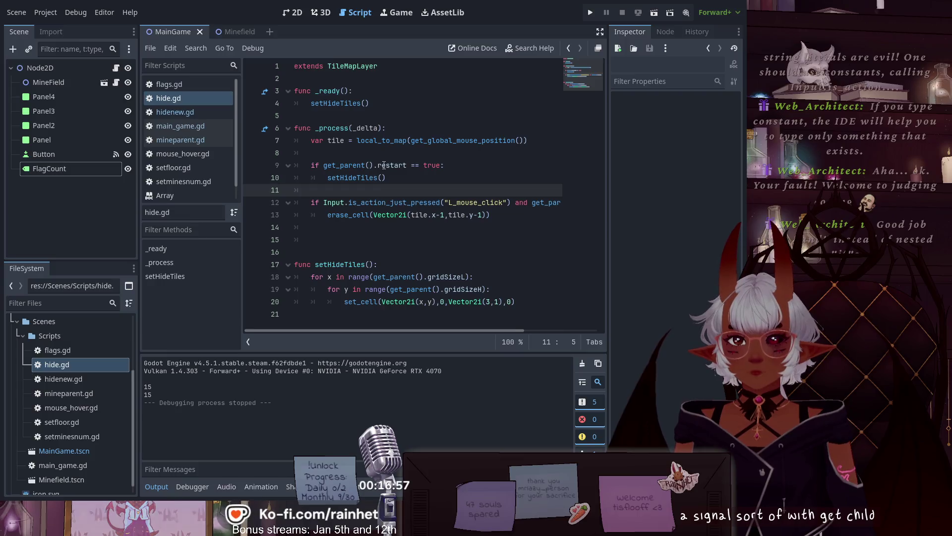
- Declare 'var resetHide = false' on a new line below 'extends TileMapLayer' in hide.gd
click(334, 79)
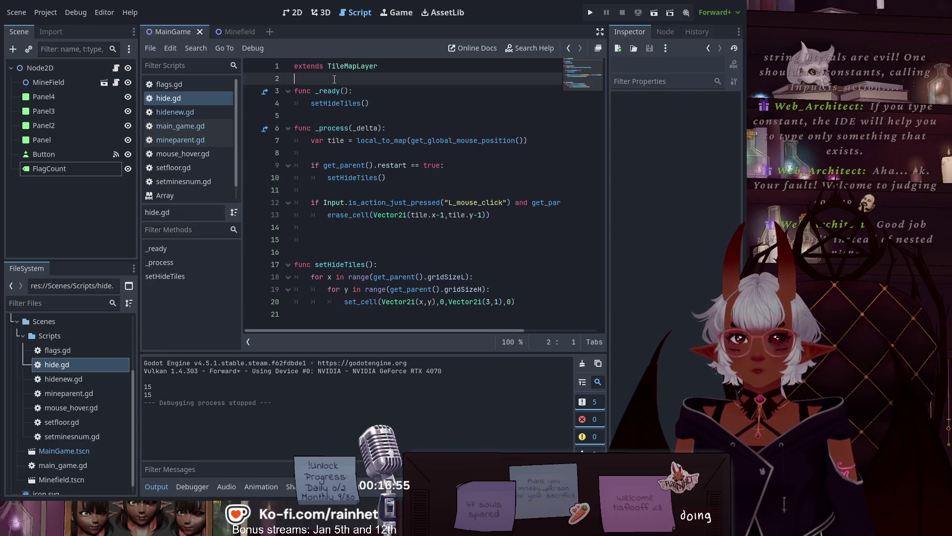
key(Return)
key(Return)
key(Up)
key(Up)
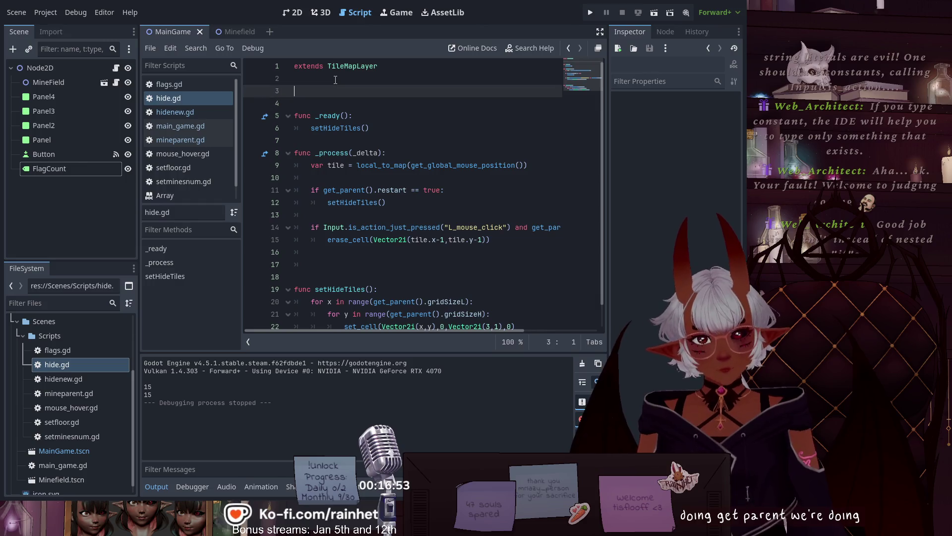
key(Return)
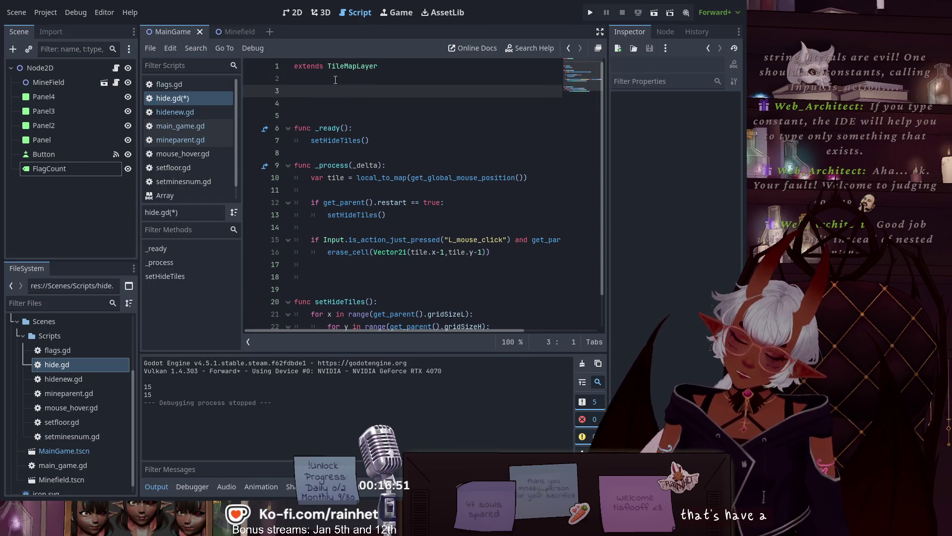
text(var)
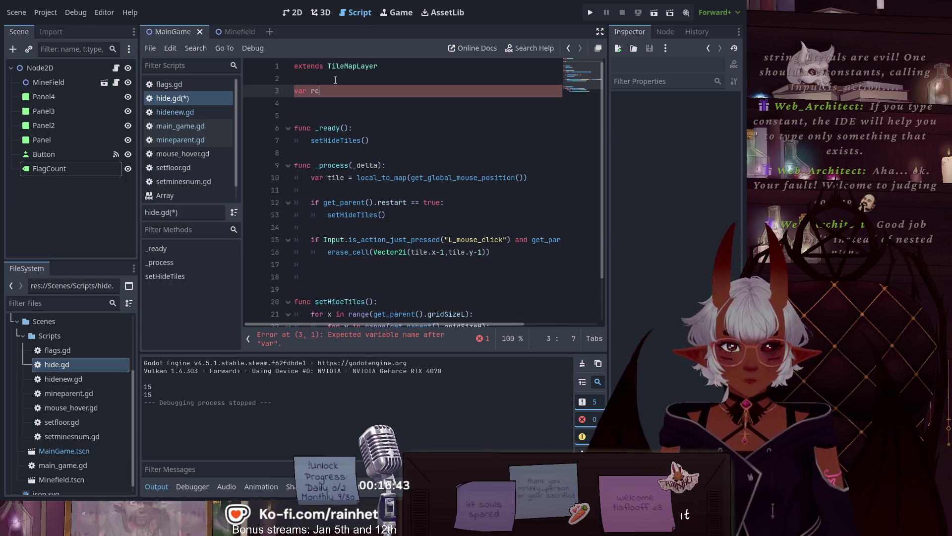
text(resetH)
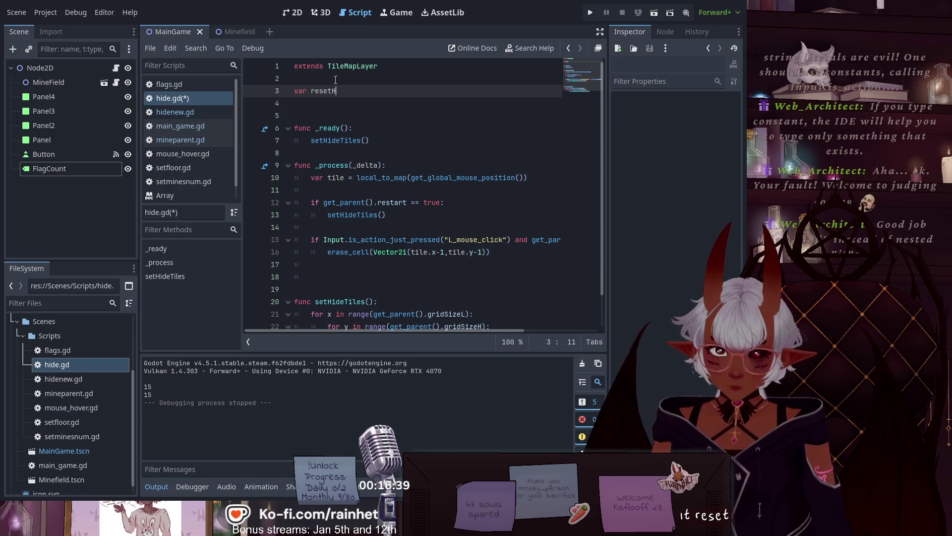
text(ide = true)
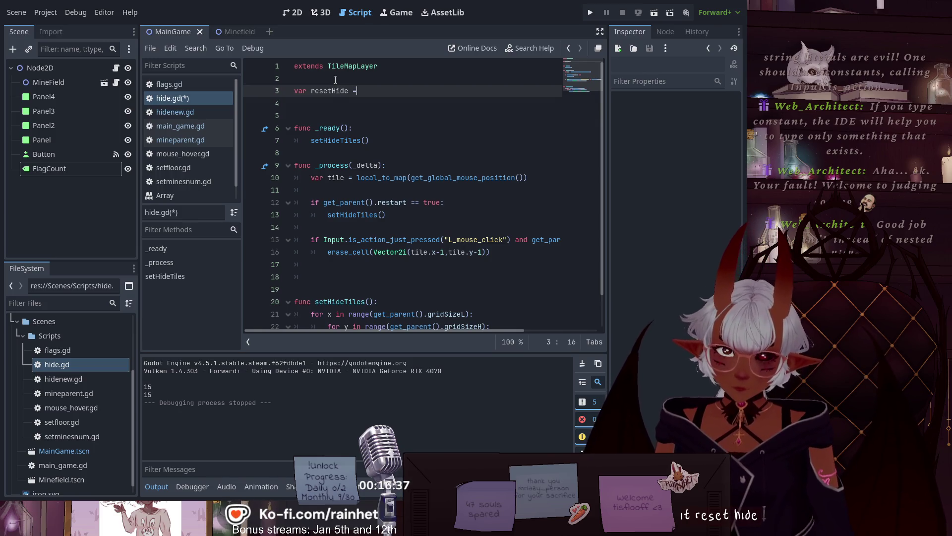
key(Escape)
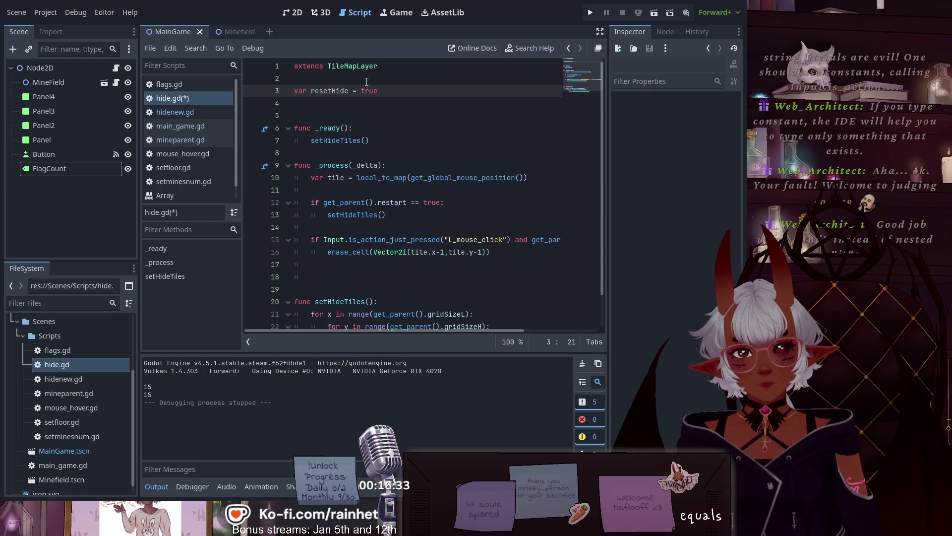
drag(362, 94, 379, 92)
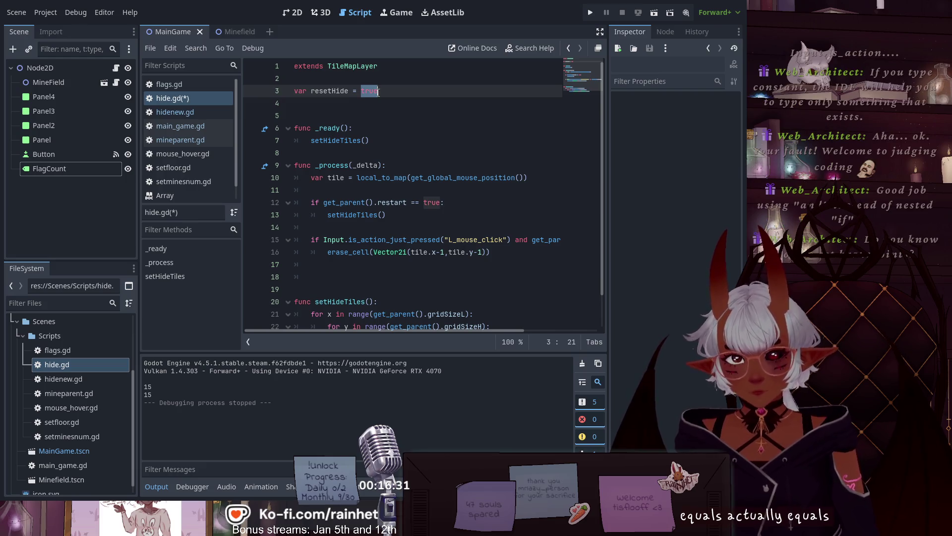
text(false)
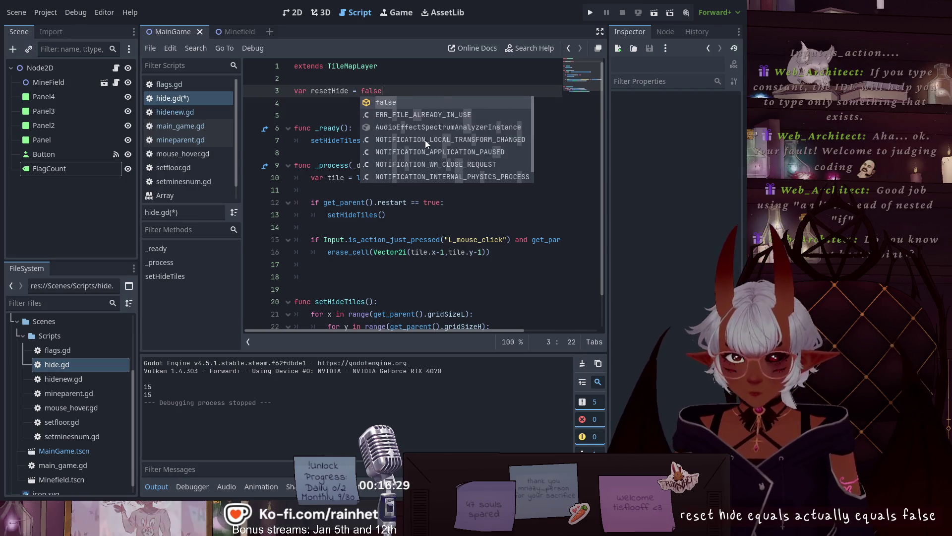
click(407, 227)
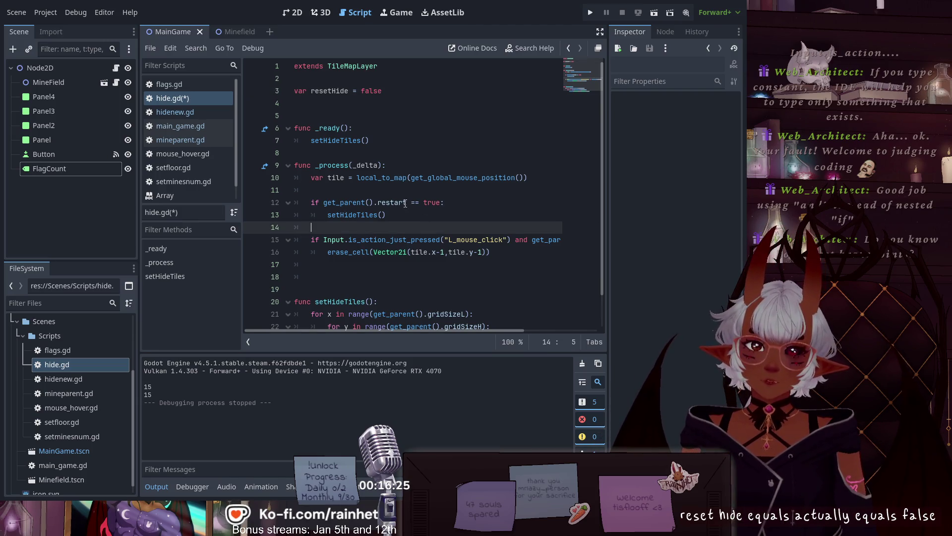
- Replace get_parent().restart in the _process condition with resetHide
drag(407, 202, 325, 199)
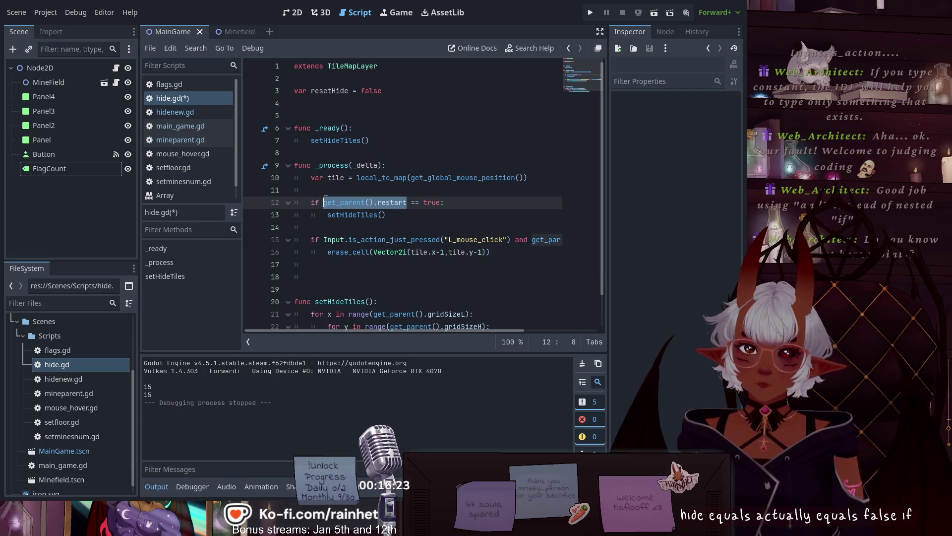
text(re)
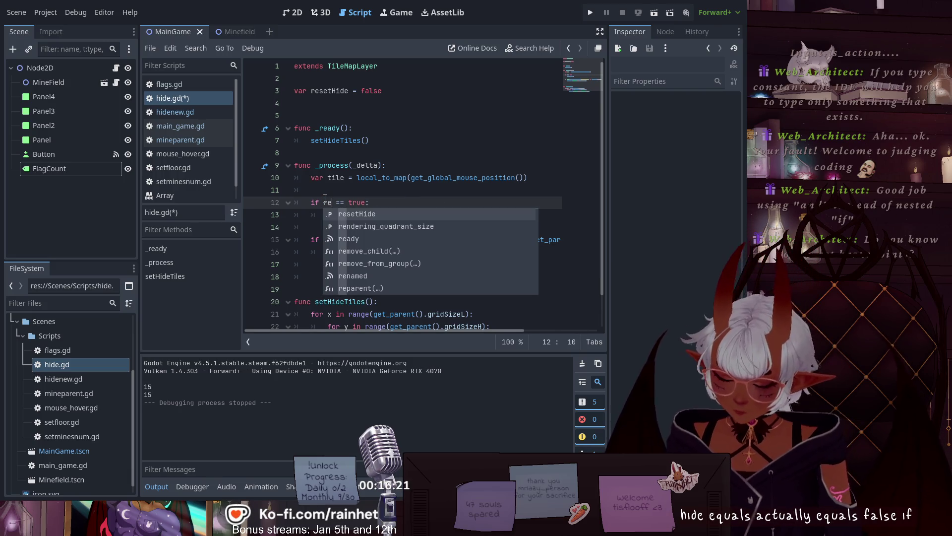
text(setHide)
drag(324, 203, 380, 213)
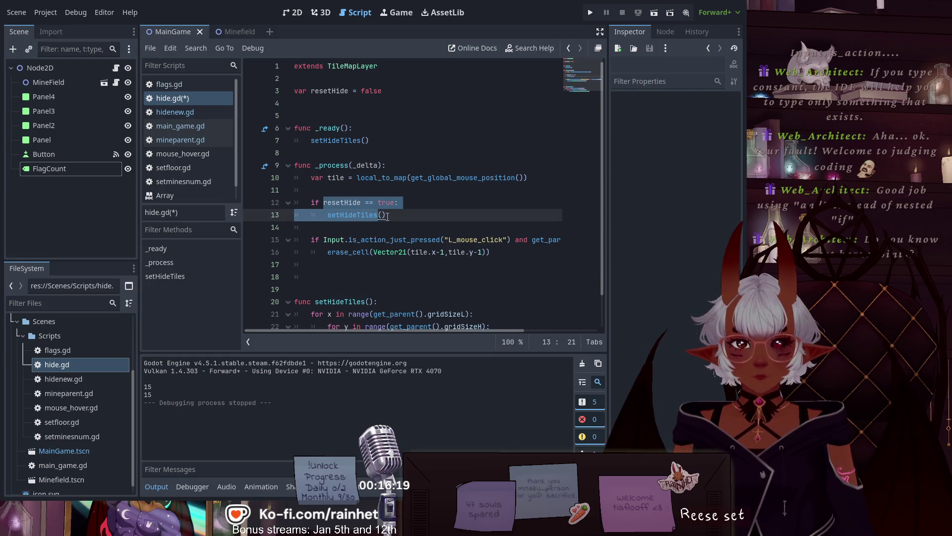
- Add 'resetHide = false' after the setHideTiles() call and save hide.gd
click(412, 214)
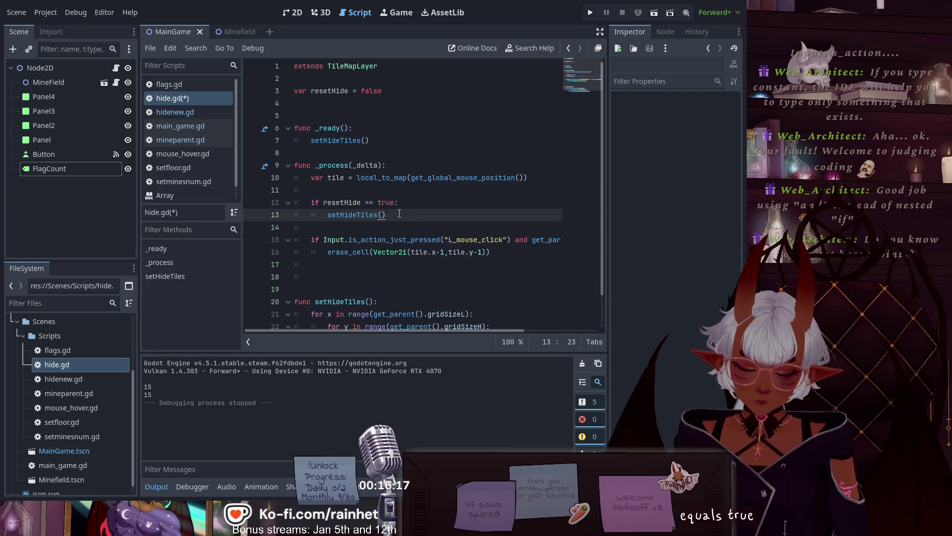
key(Return)
text(resetH)
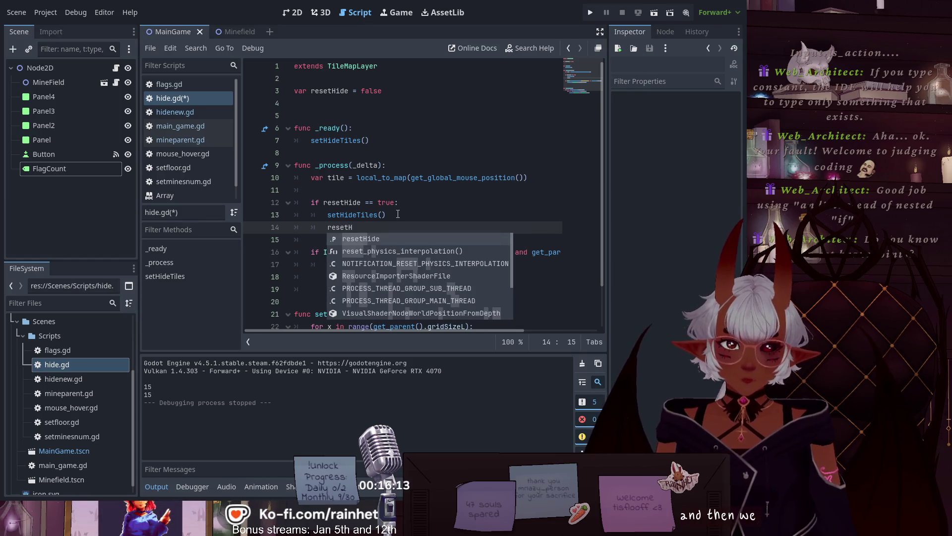
key(Return)
text(false)
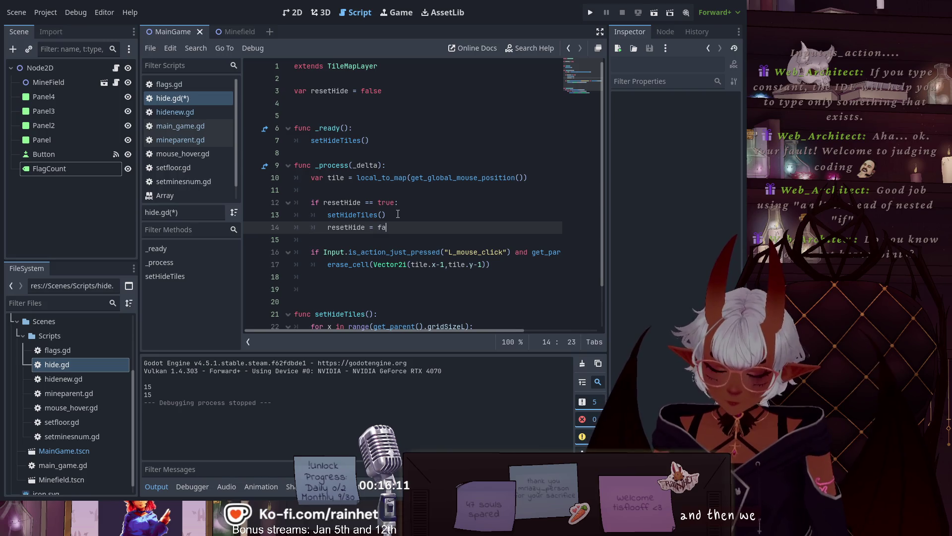
click(423, 212)
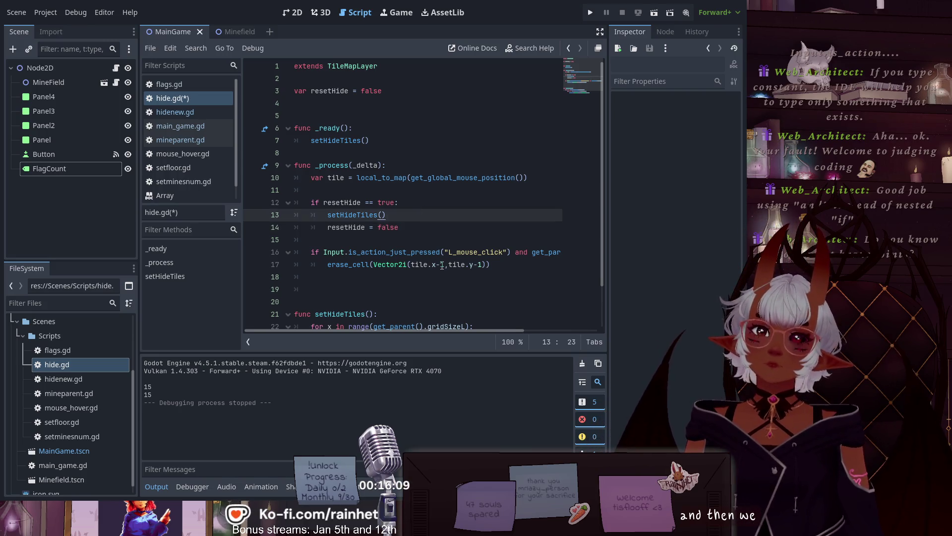
click(446, 233)
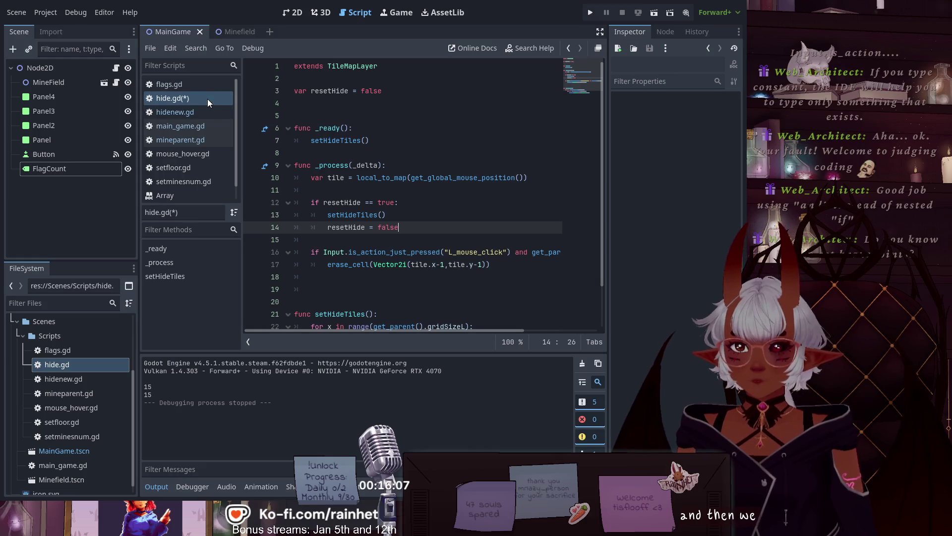
key(ctrl+s)
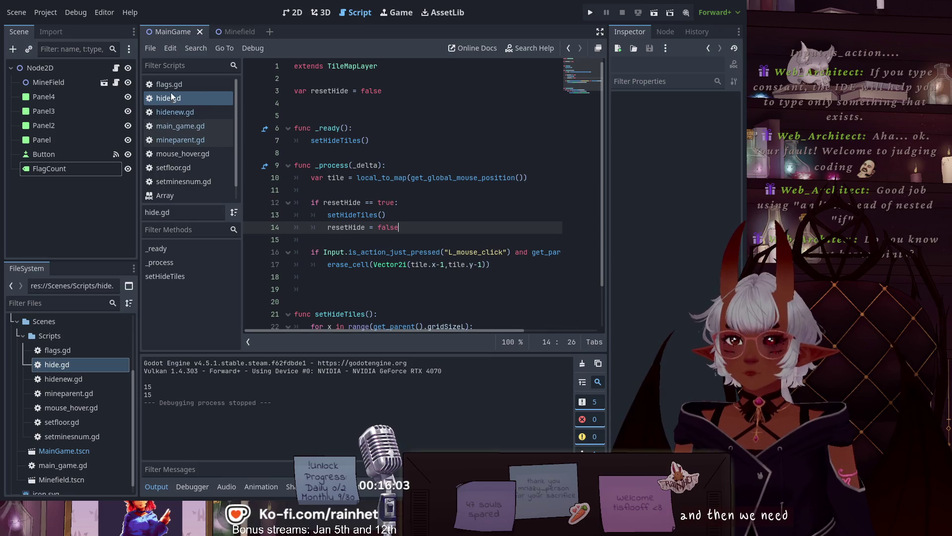
- Open mineparent.gd from the MineField node and go to 'restart = true' in newGame
click(116, 68)
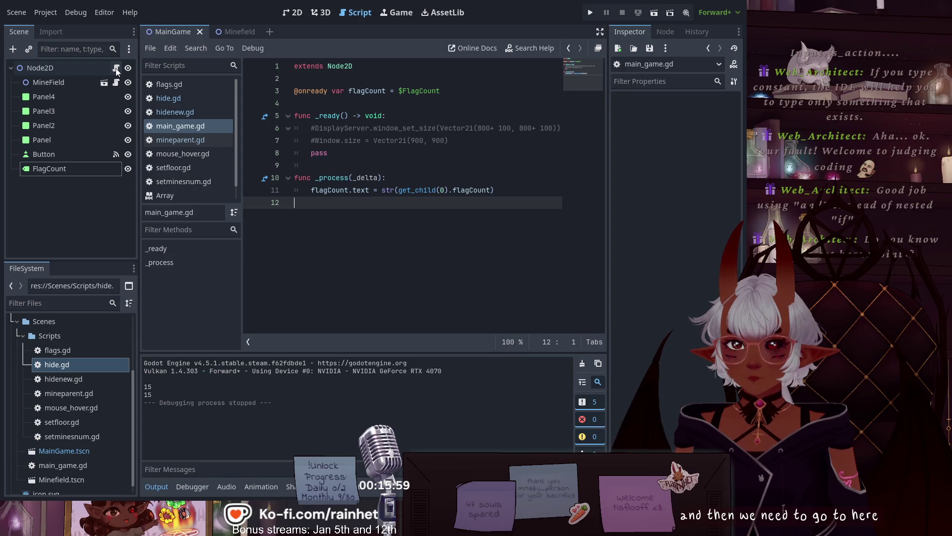
click(117, 83)
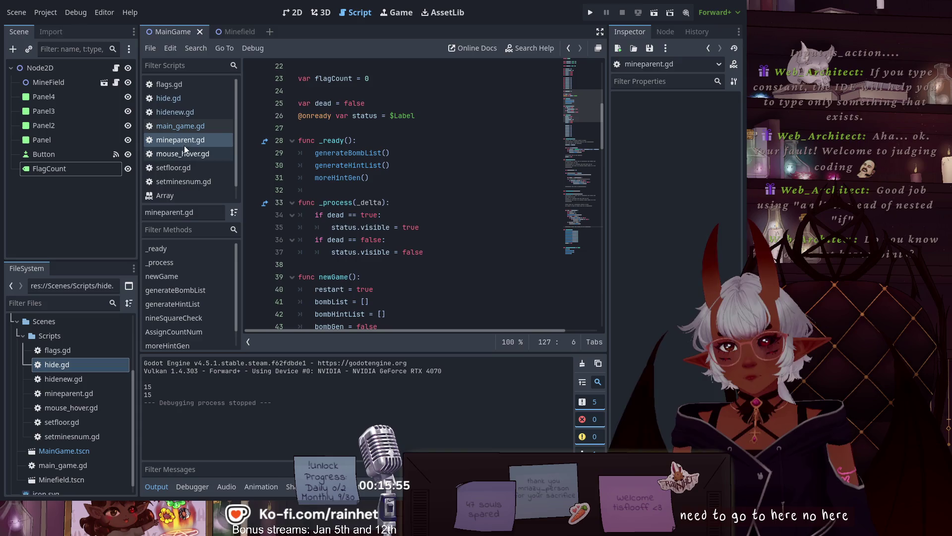
scroll(362, 211, up, 7)
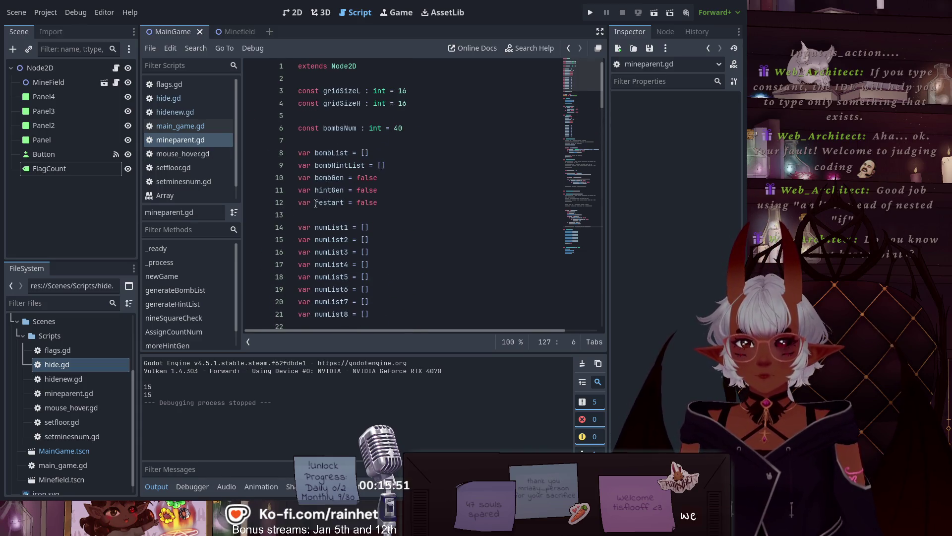
click(316, 203)
drag(342, 203, 347, 204)
scroll(345, 213, down, 8)
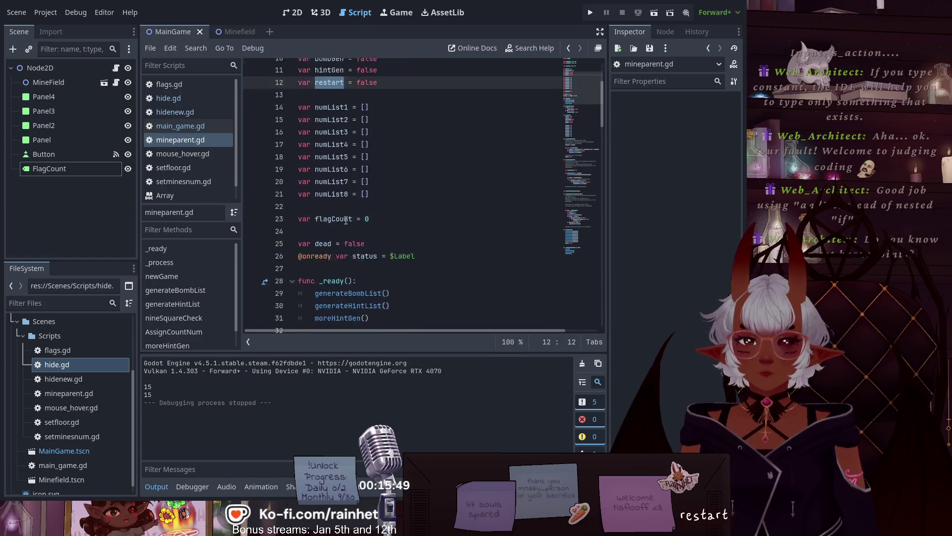
scroll(346, 219, down, 2)
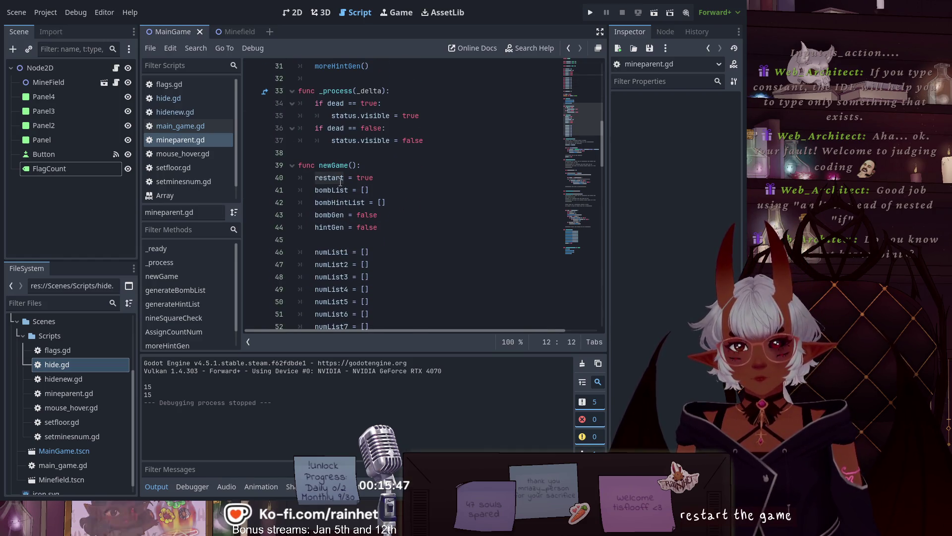
scroll(331, 175, down, 2)
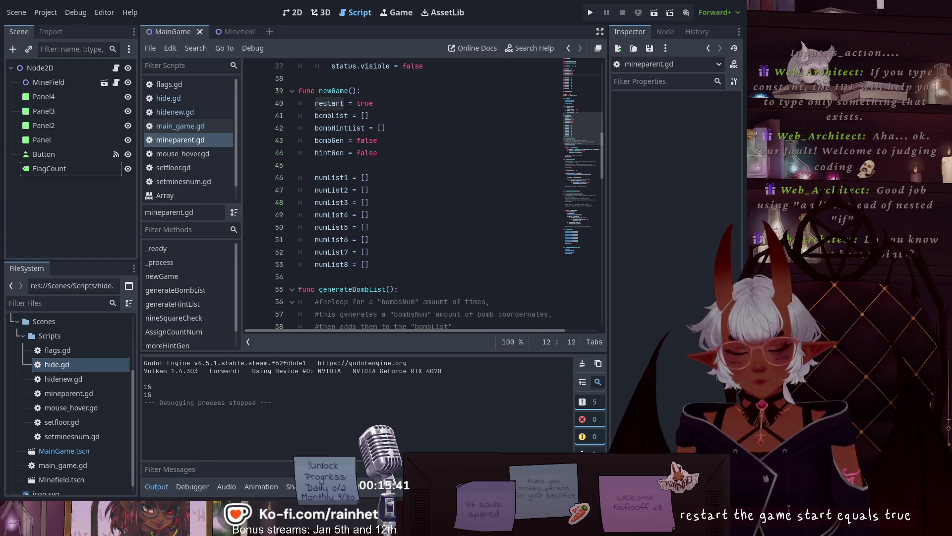
click(380, 104)
- Add a get_child() call after 'restart = true', save mineparent.gd, and view the Minefield scene
key(Return)
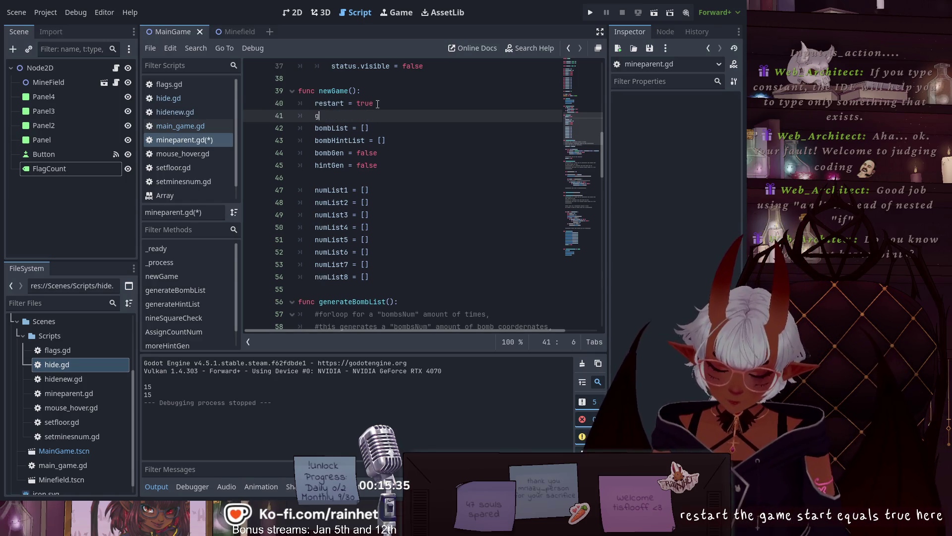
text(get)
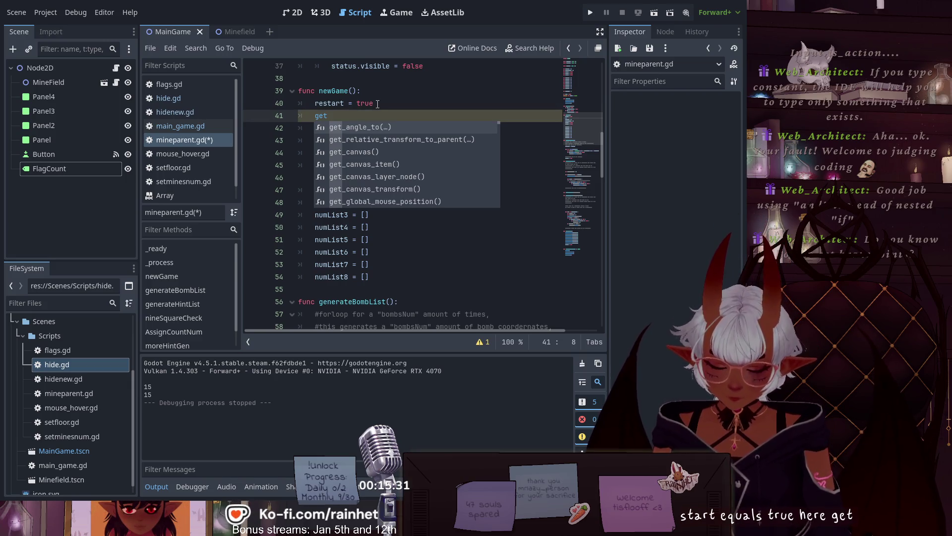
text(_Chi)
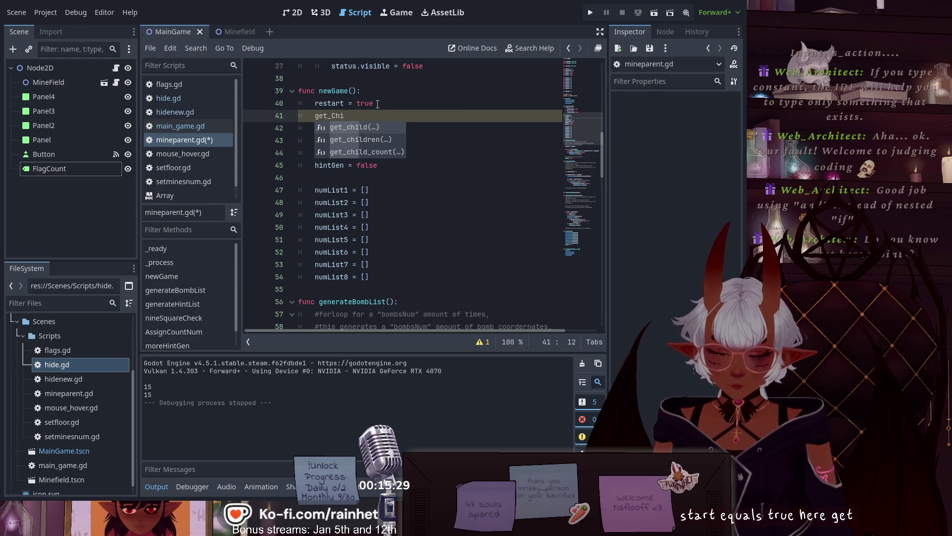
key(Return)
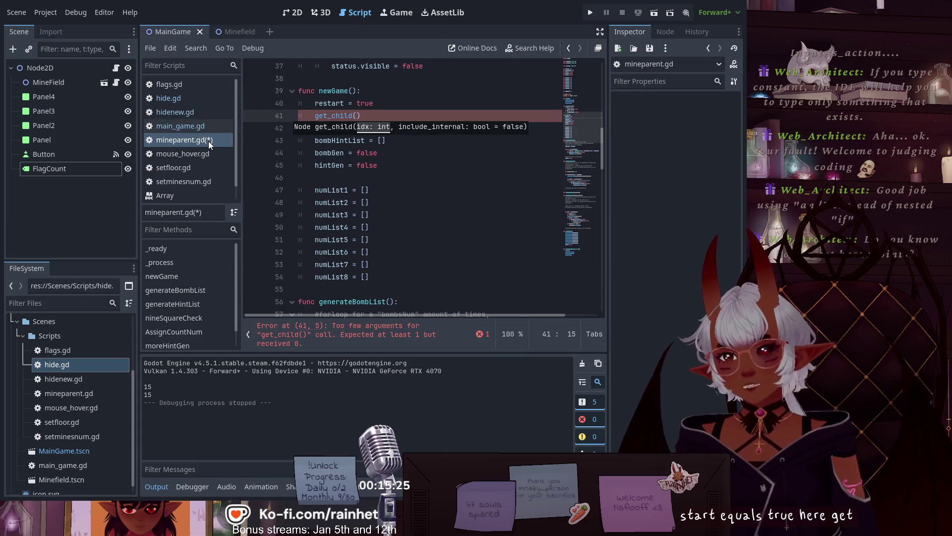
key(ctrl+s)
click(238, 30)
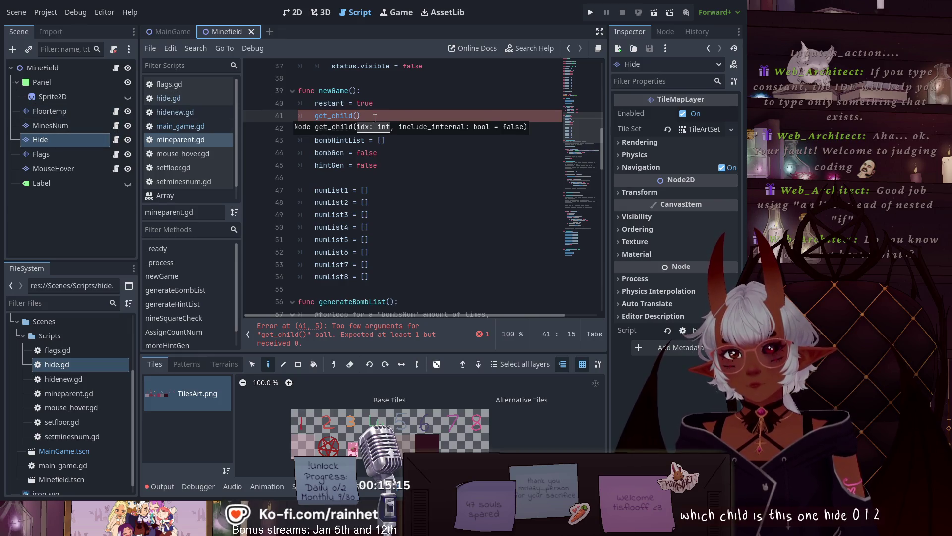
- Complete line 41 as 'get_child(2).resetHide = true', checking the variable name in hide.gd
click(357, 116)
text(2).)
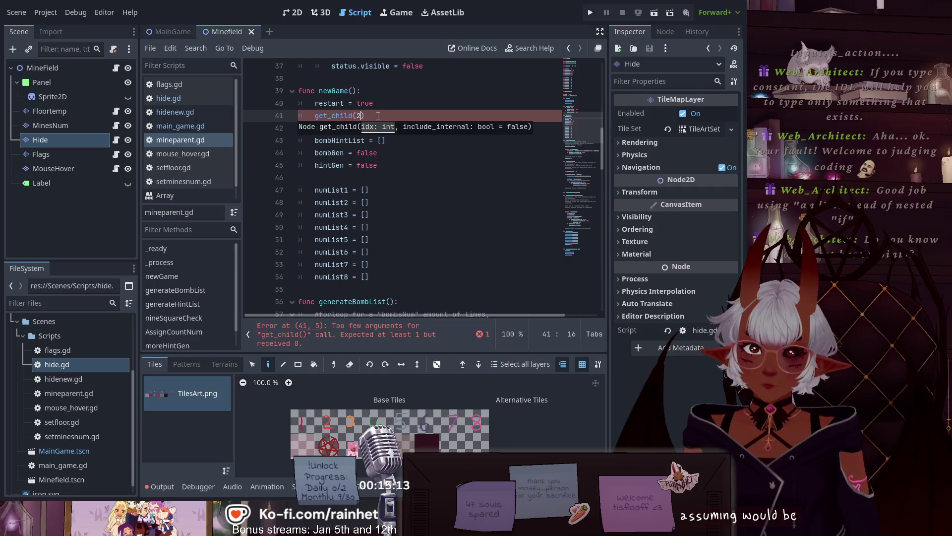
click(187, 95)
drag(348, 90, 311, 91)
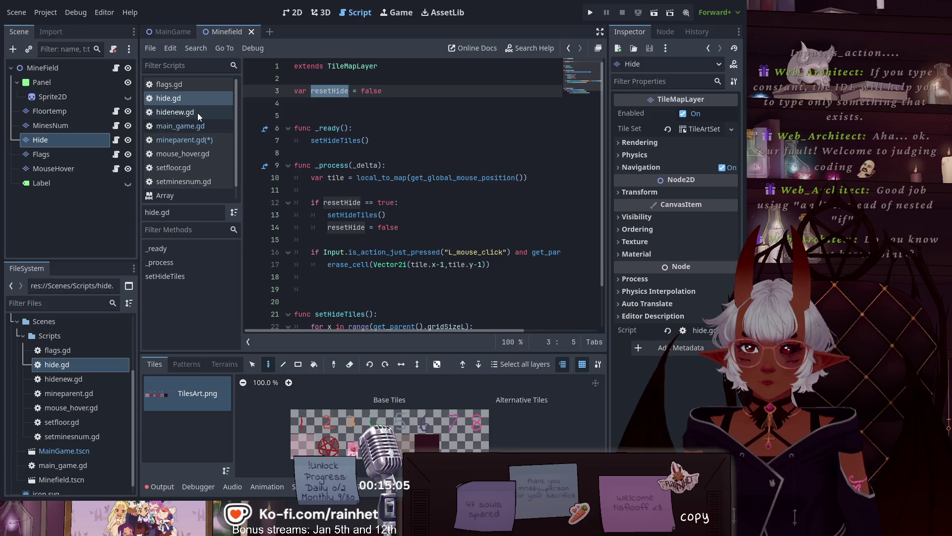
click(185, 140)
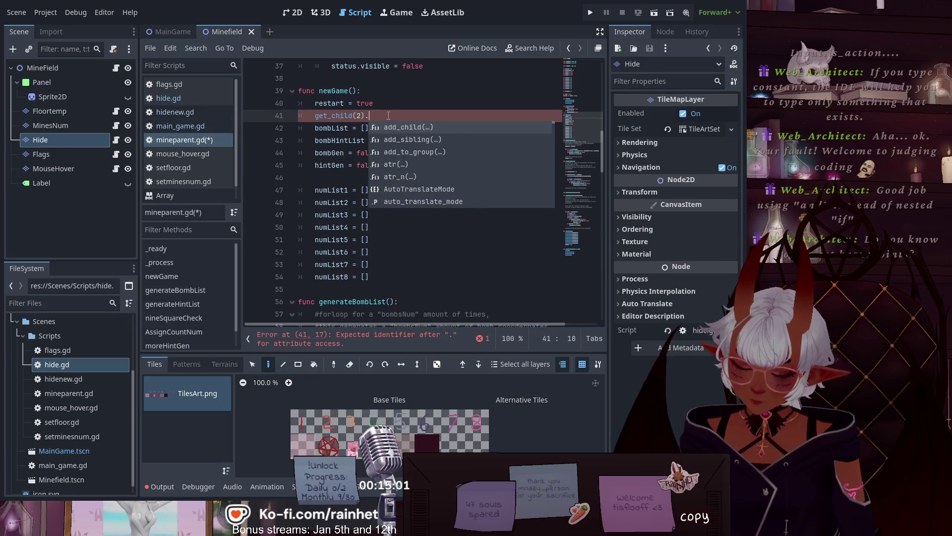
text(resetHide =)
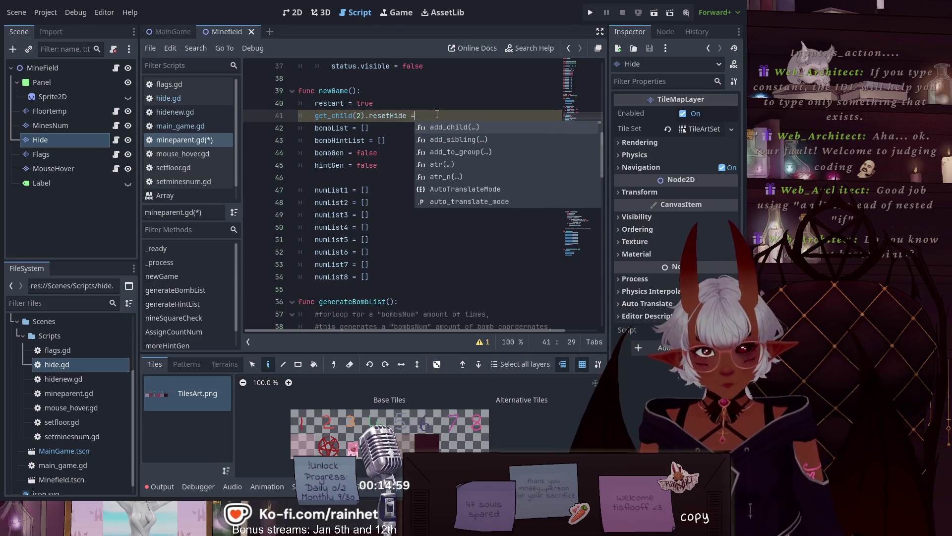
text( true)
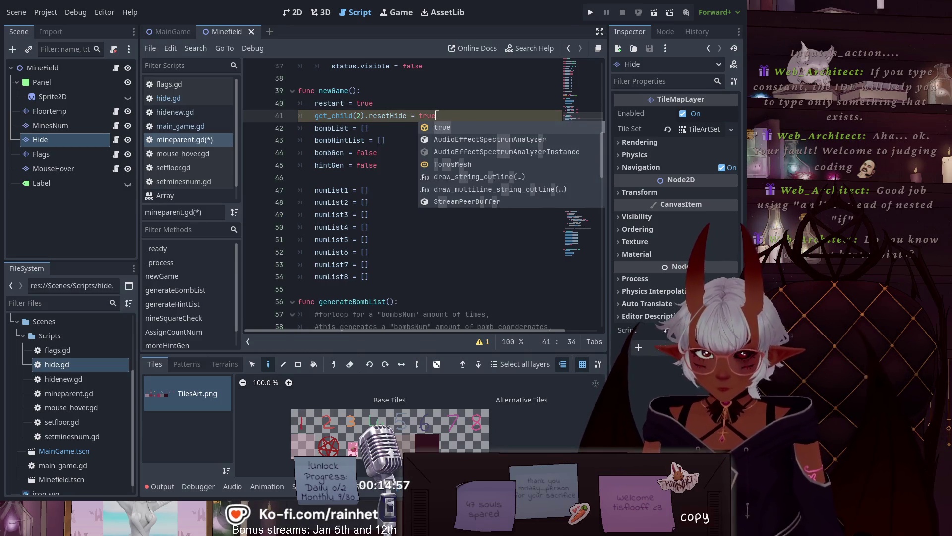
key(Escape)
- Save mineparent.gd and run the MainGame scene
click(436, 177)
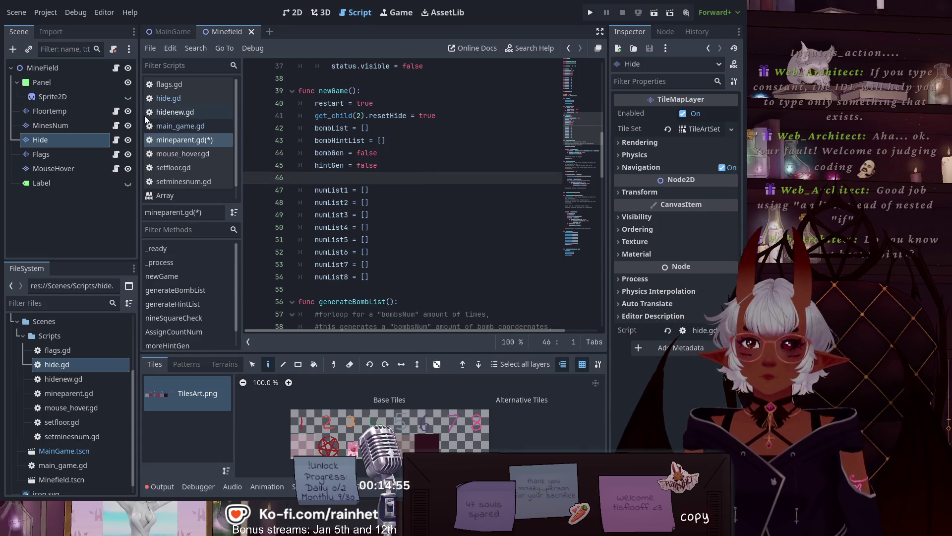
key(ctrl+s)
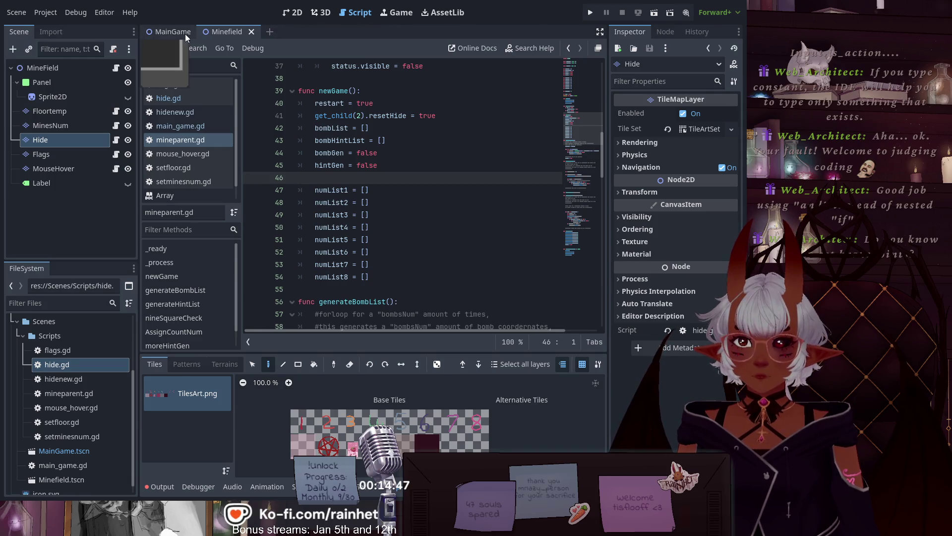
click(166, 32)
click(655, 12)
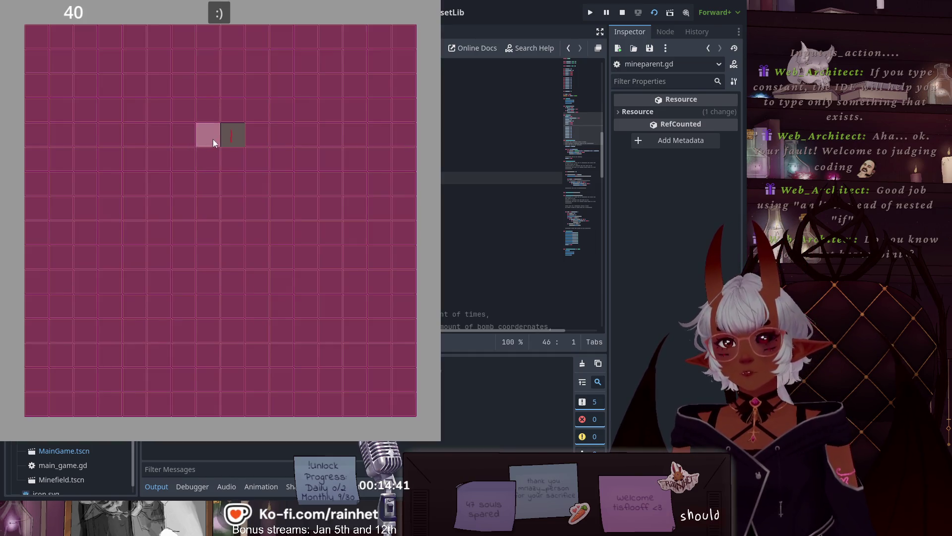
- Flag one tile and reveal the tile below it in the running game
right_click(249, 162)
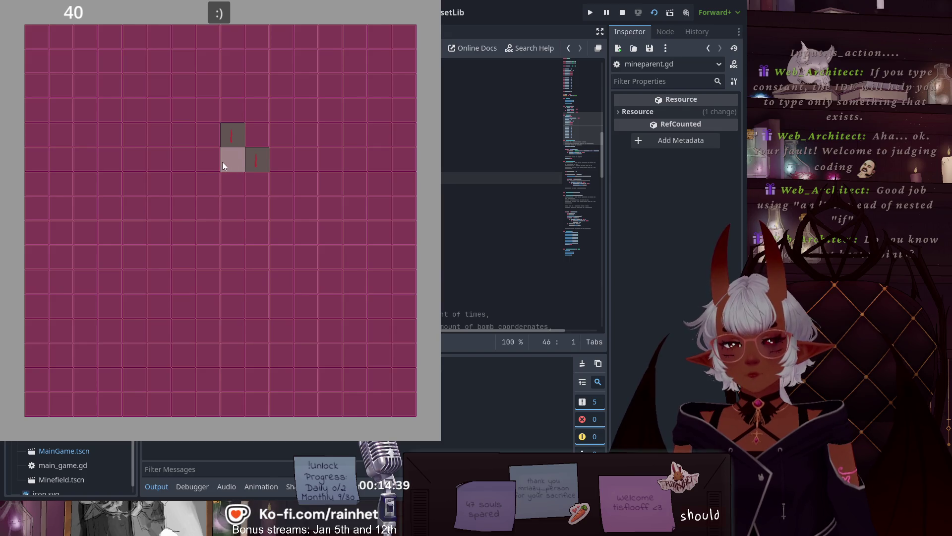
click(233, 177)
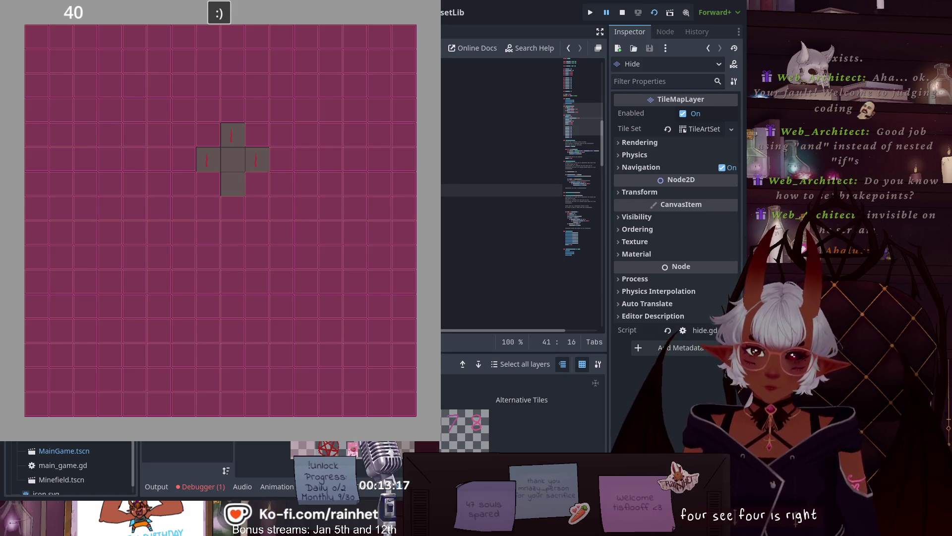
- Edit the index inside the get_child parentheses on line 41
text(()
click(473, 190)
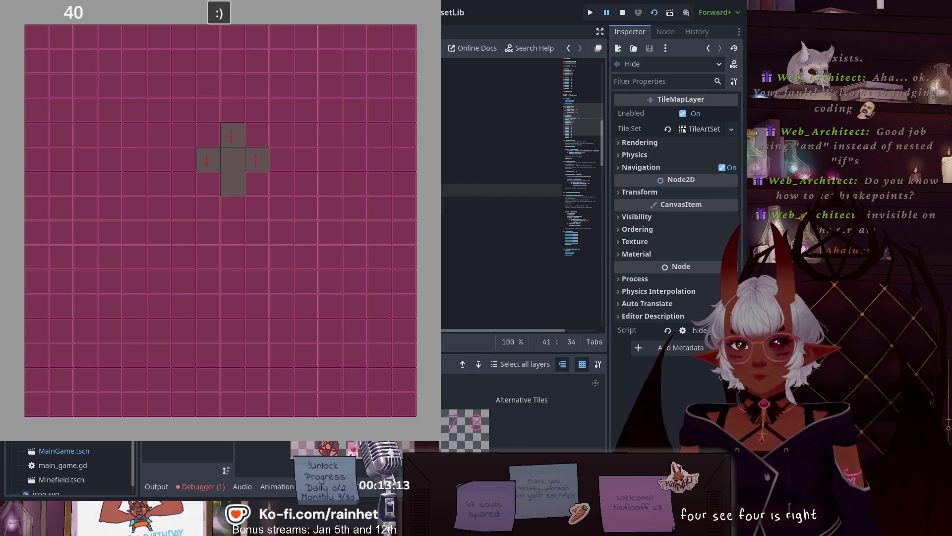
click(466, 189)
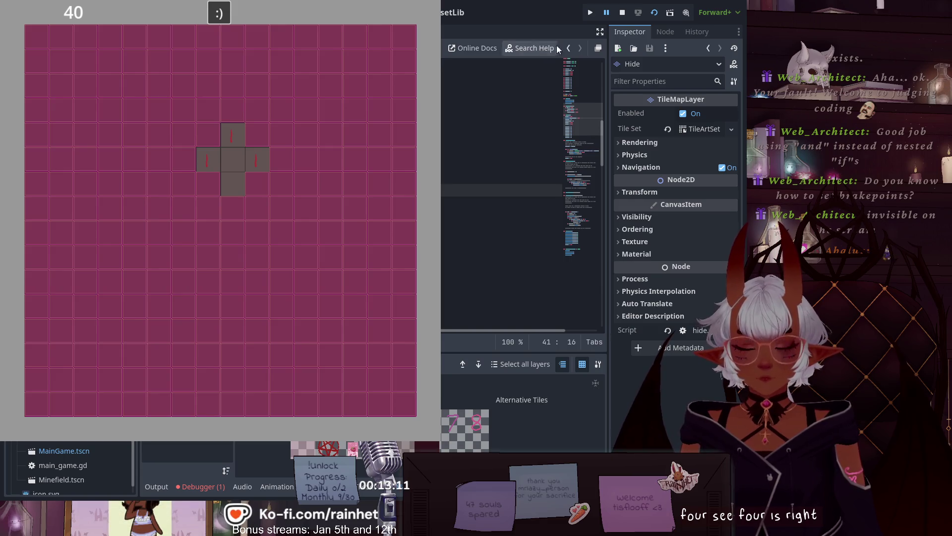
- Stop and rerun MainGame, reveal two tiles, and restart with the smiley button
click(622, 13)
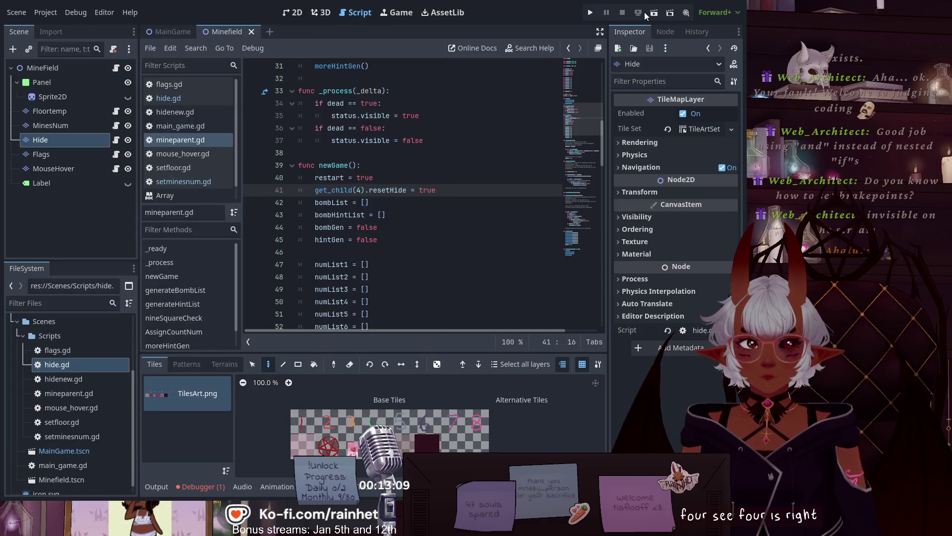
click(654, 15)
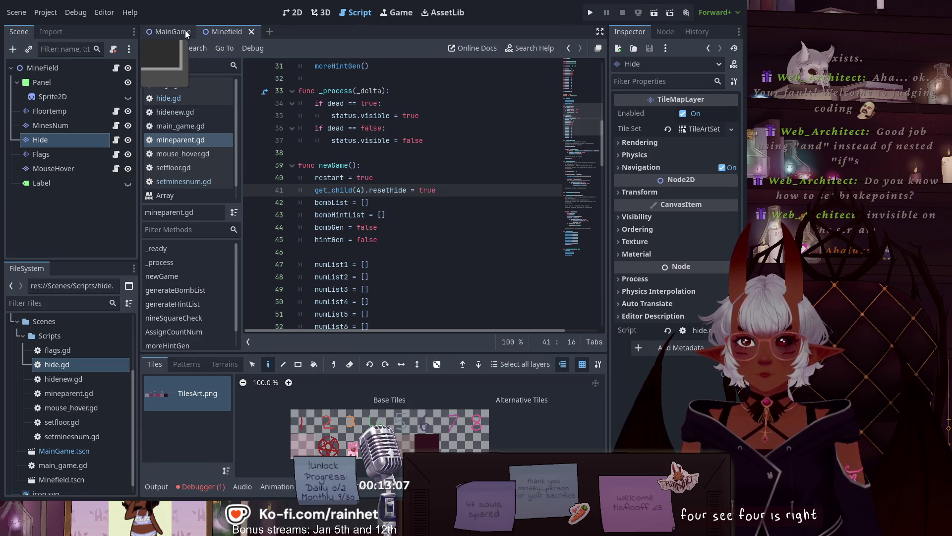
click(654, 12)
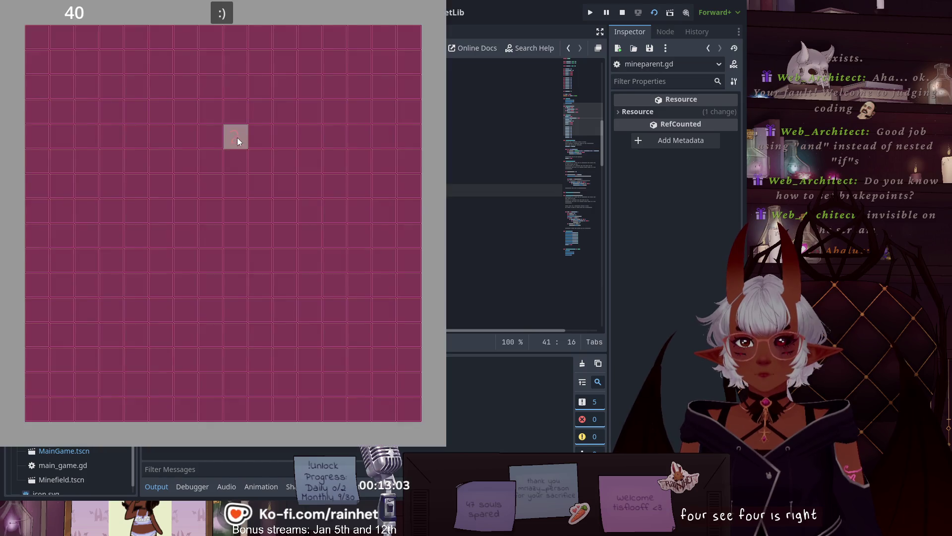
click(235, 135)
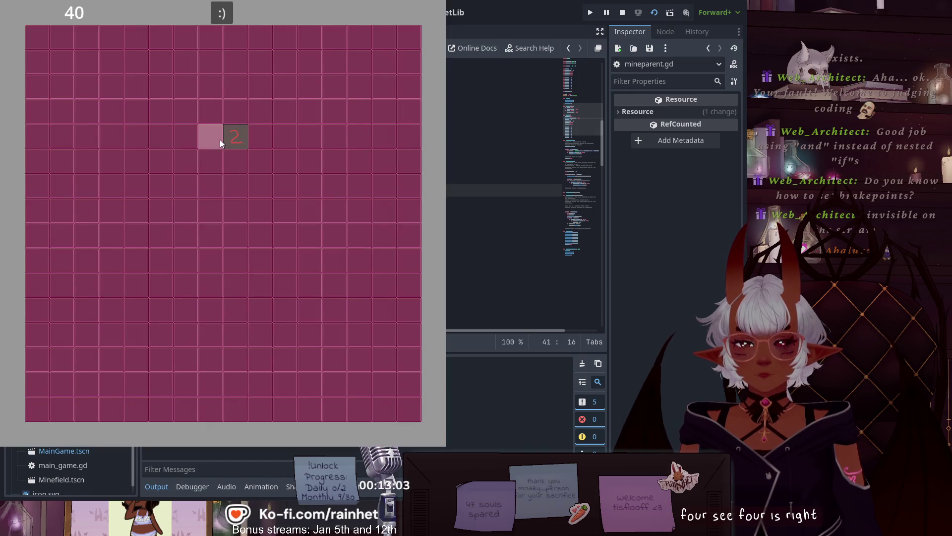
click(211, 134)
click(222, 13)
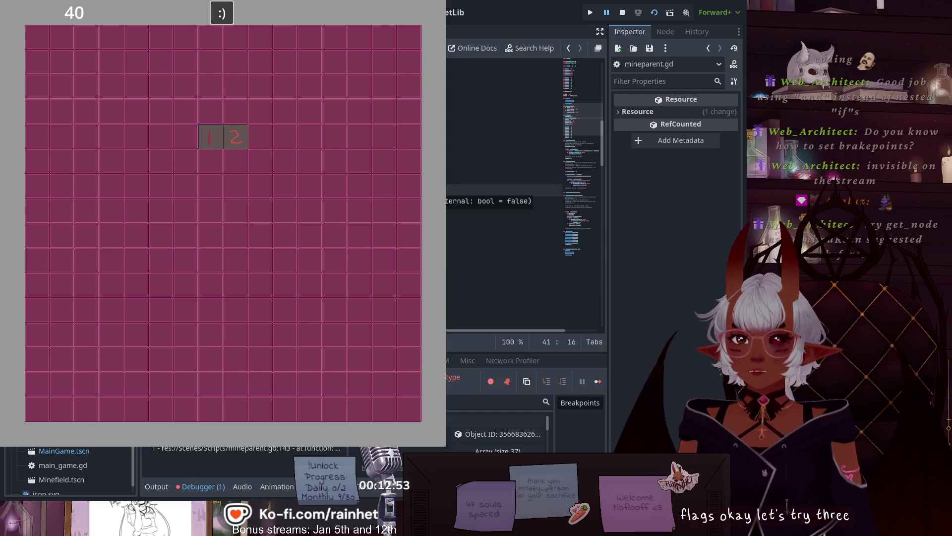
click(451, 180)
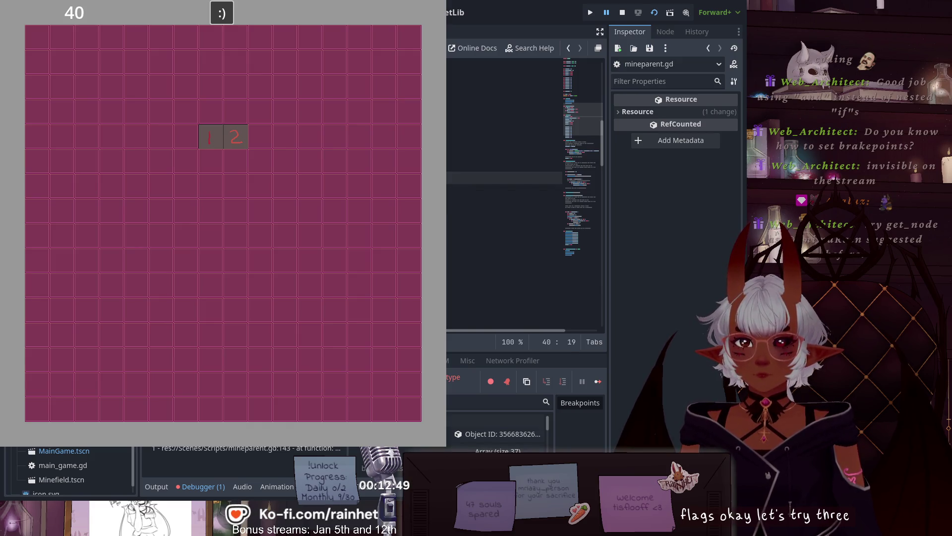
- Save get_child(3), rerun with F6, reveal a tile, restart, then stop with F8
click(622, 12)
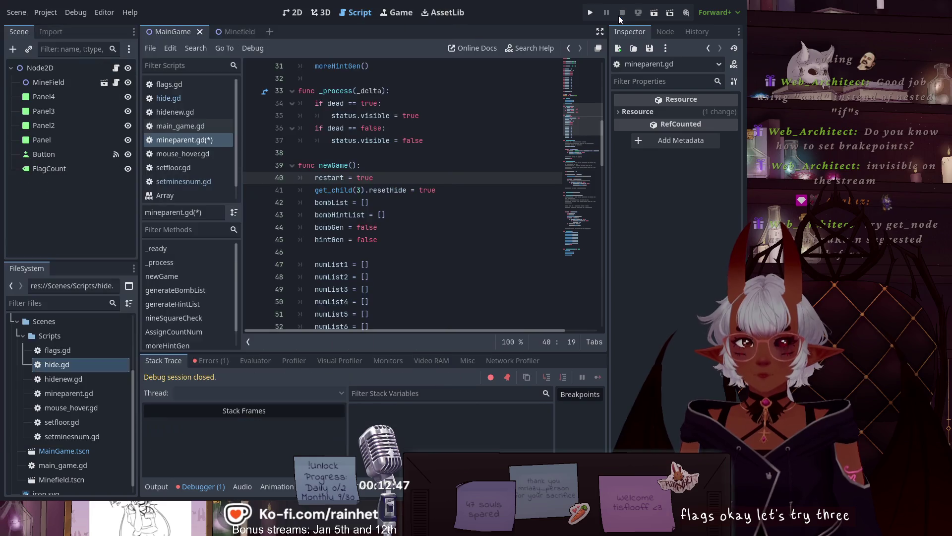
key(ctrl+s)
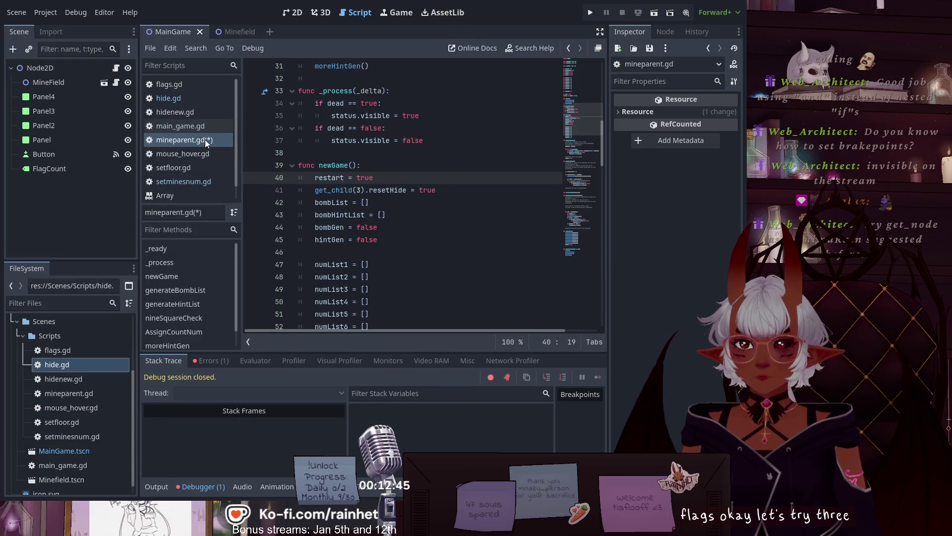
key(F6)
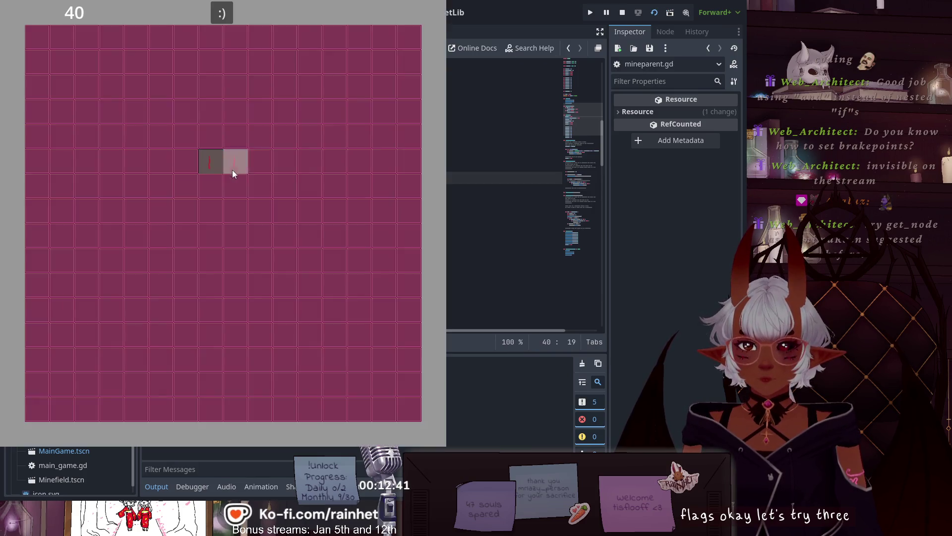
click(236, 159)
click(225, 14)
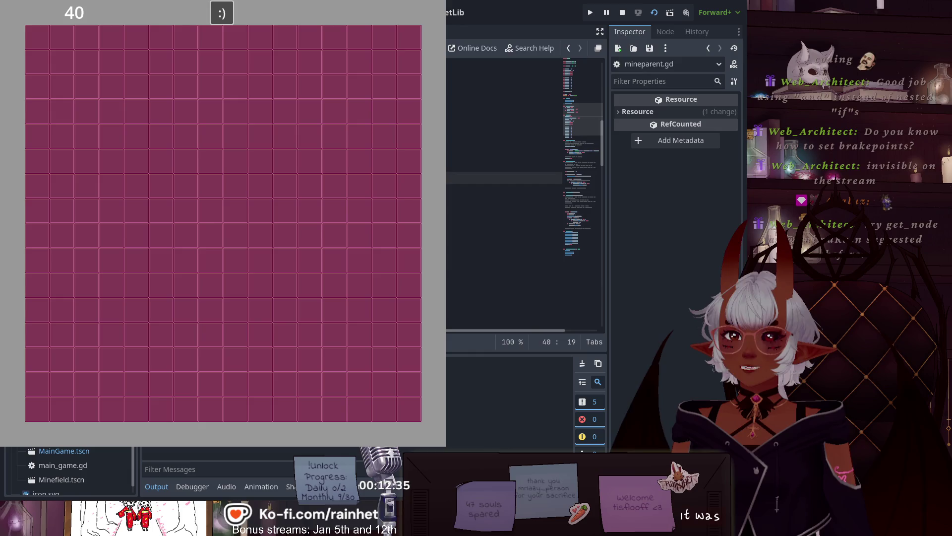
key(F8)
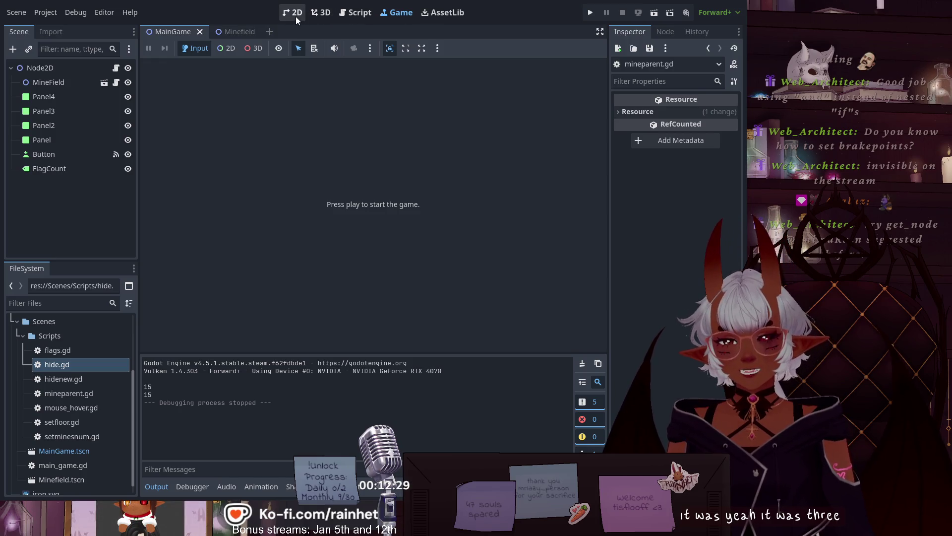
- Back in the script editor, browse main_game.gd, mineparent.gd and mouse_hover.gd
click(355, 13)
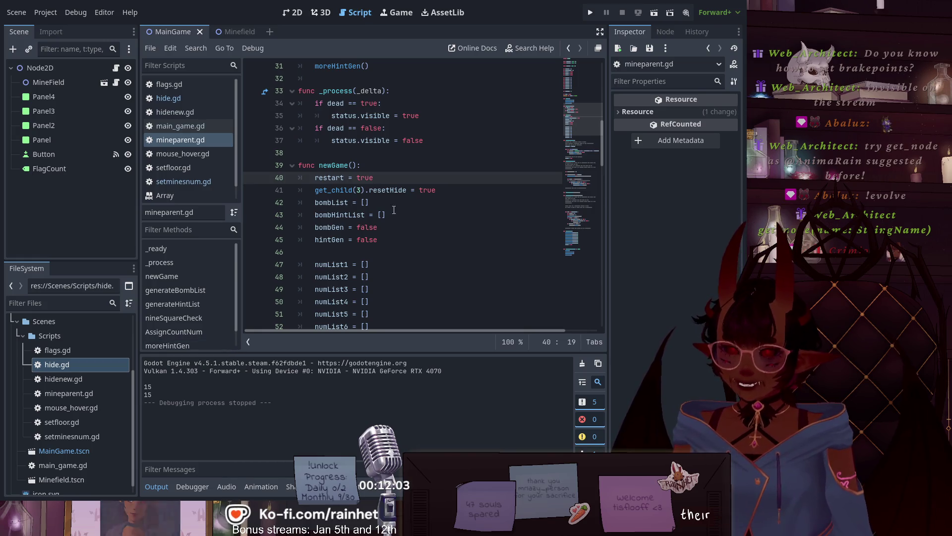
click(448, 194)
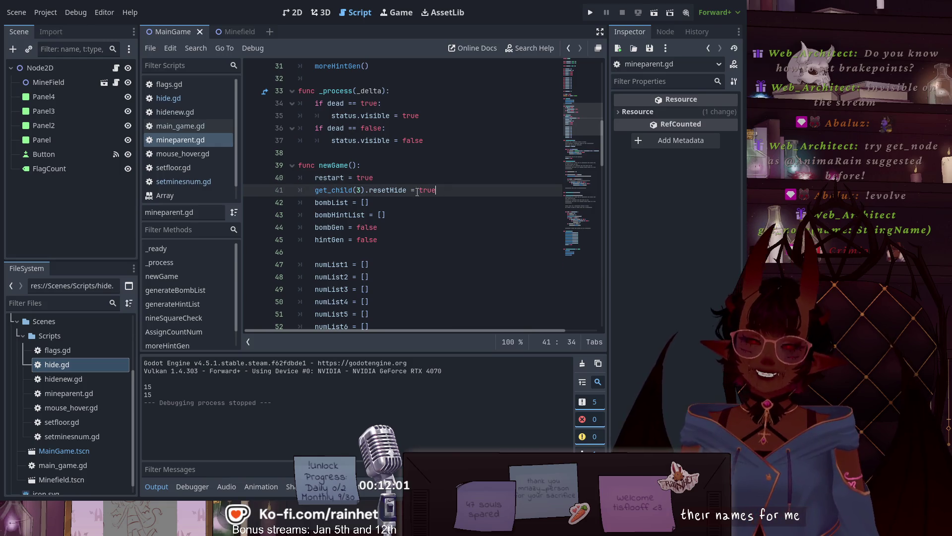
scroll(401, 180, up, 8)
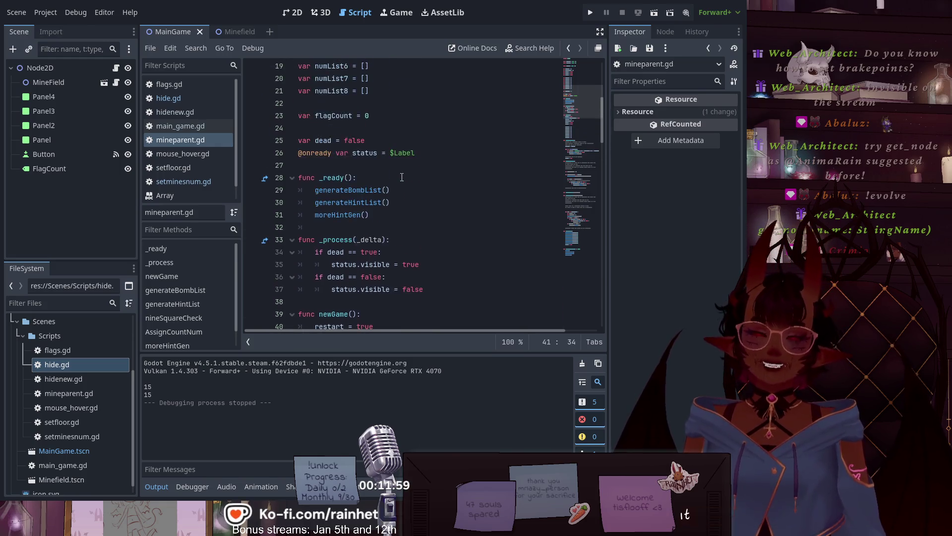
scroll(401, 180, up, 3)
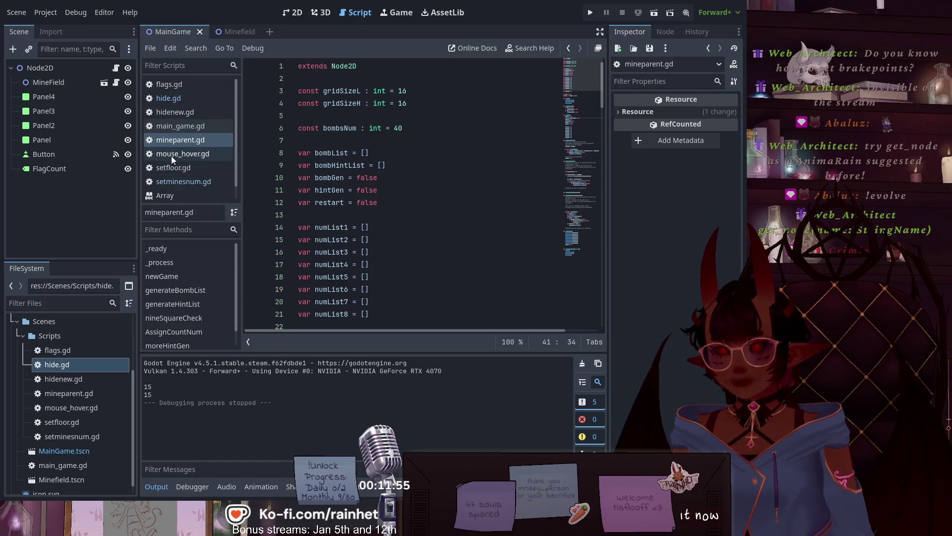
click(177, 126)
click(183, 144)
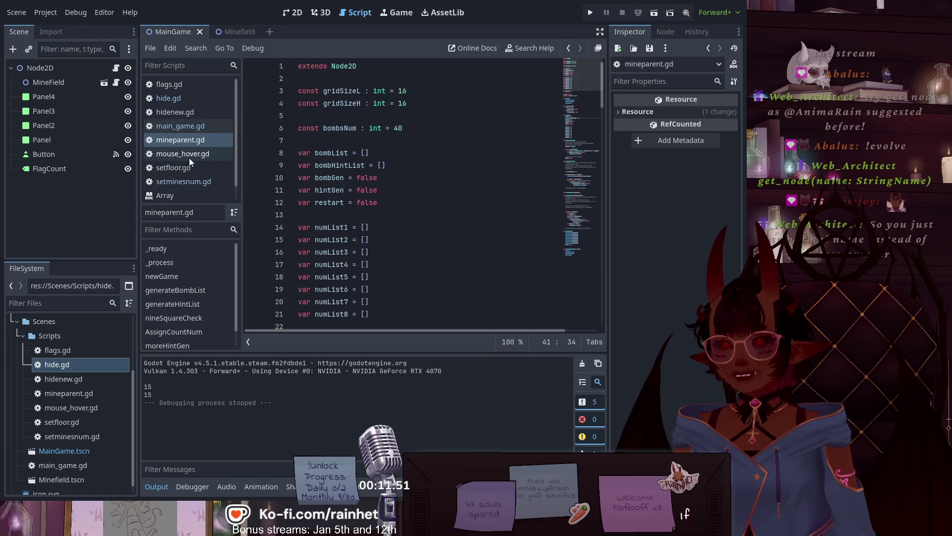
click(201, 156)
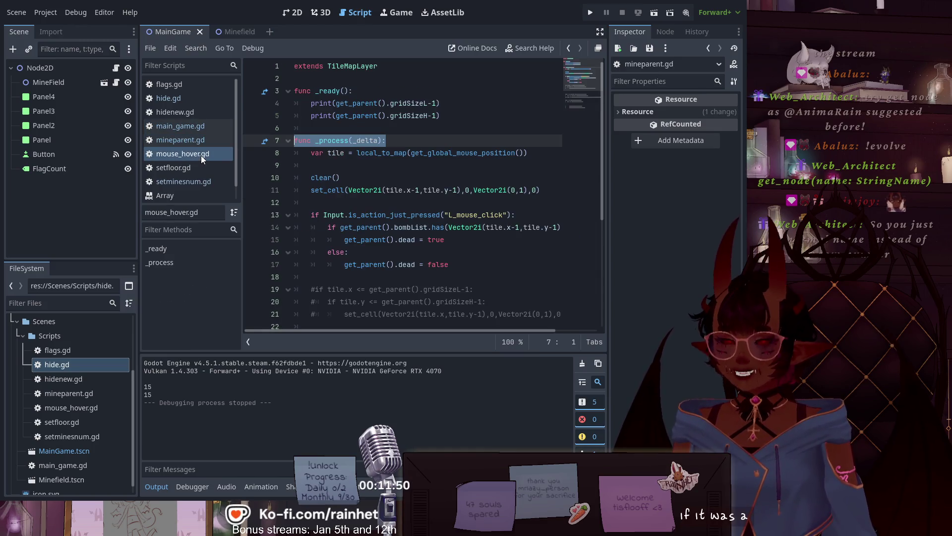
click(354, 164)
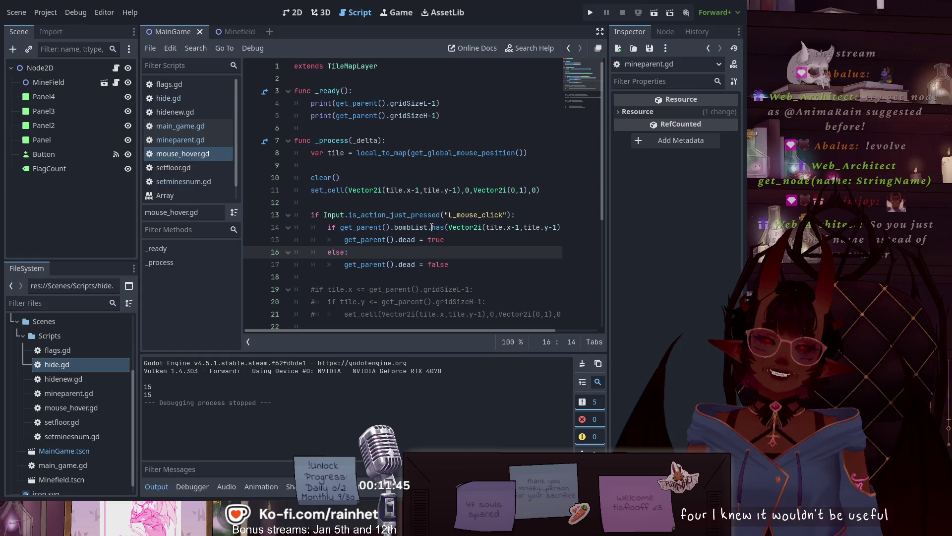
- Look through setfloor.gd, setminesnum.gd and hidenew.gd, then open hide.gd at line 14
click(202, 171)
click(202, 182)
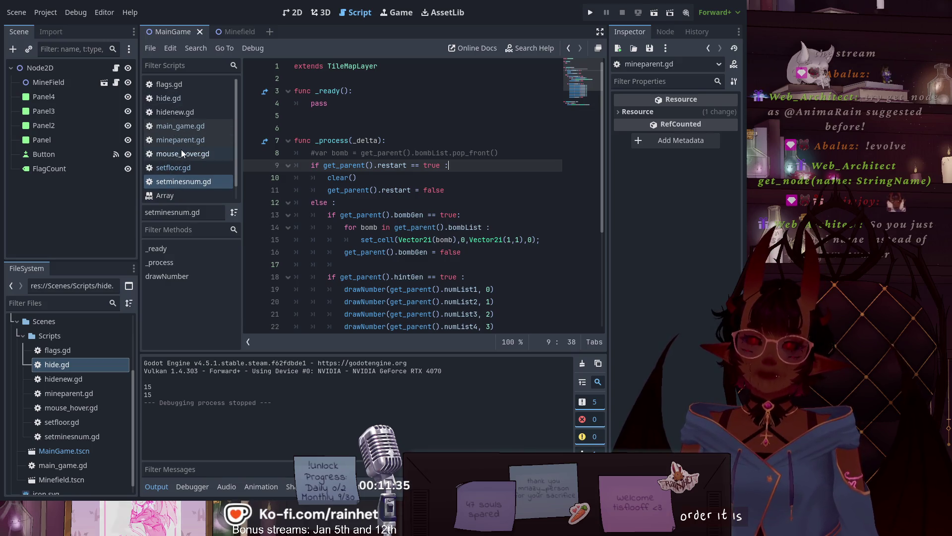
click(177, 113)
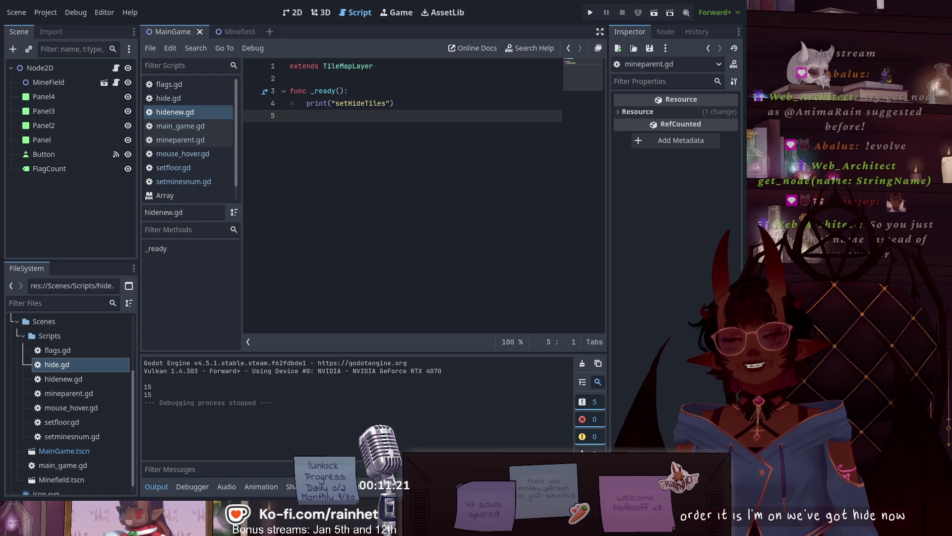
click(692, 246)
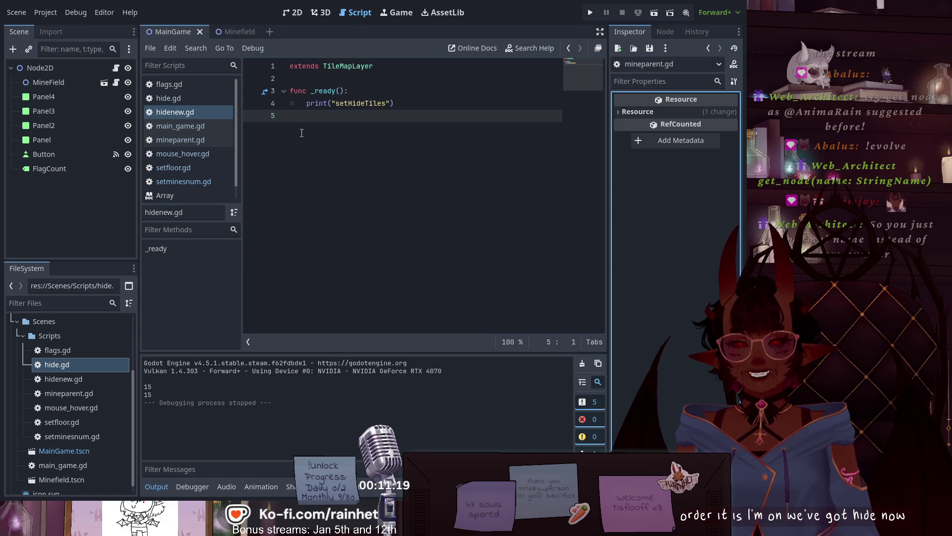
click(310, 116)
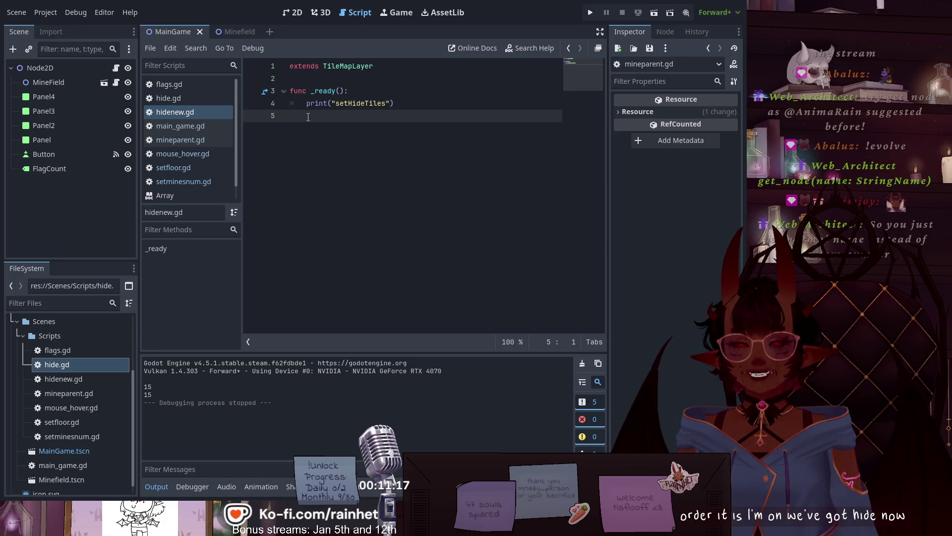
click(198, 99)
click(407, 226)
- Scroll down through the hide.gd code
scroll(406, 225, down, 2)
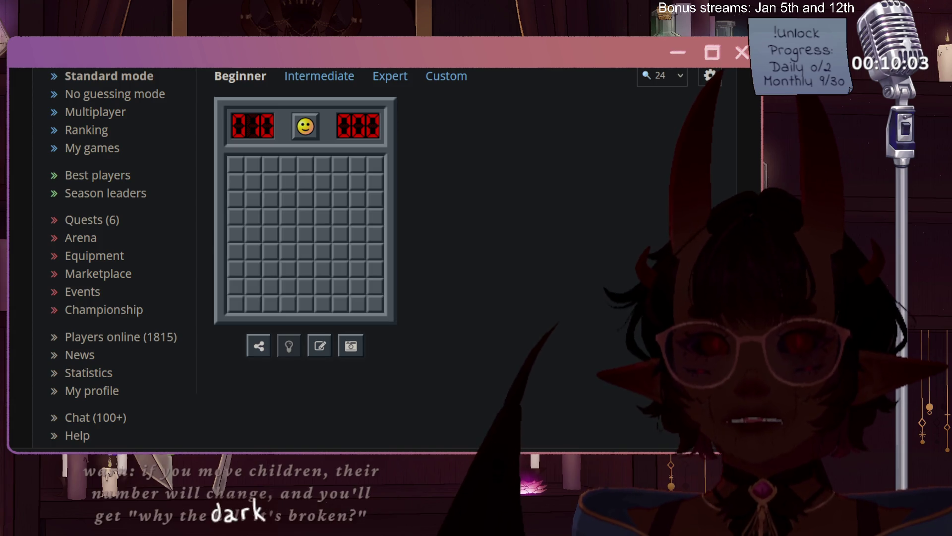
- Open the beginner board, flag the left and lower-left mines, and reveal the safe cells around them
click(295, 218)
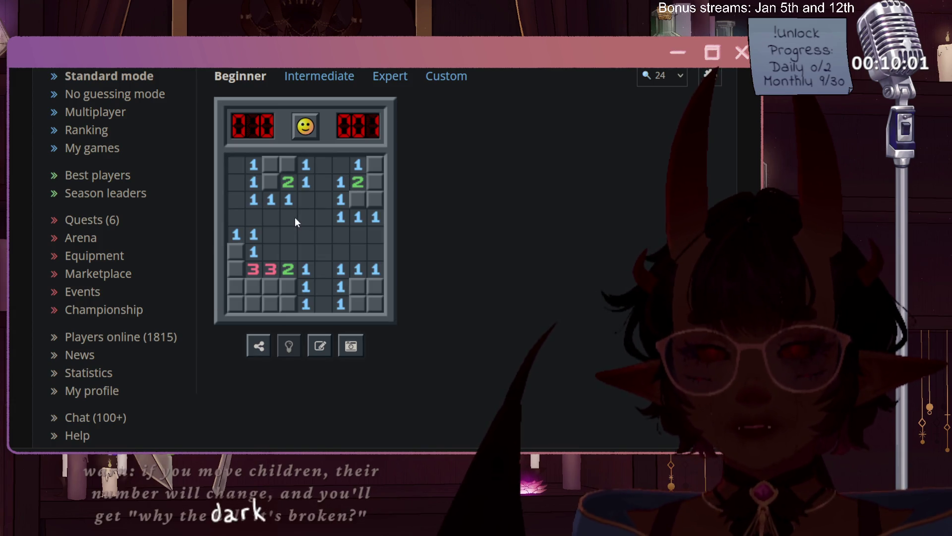
right_click(240, 252)
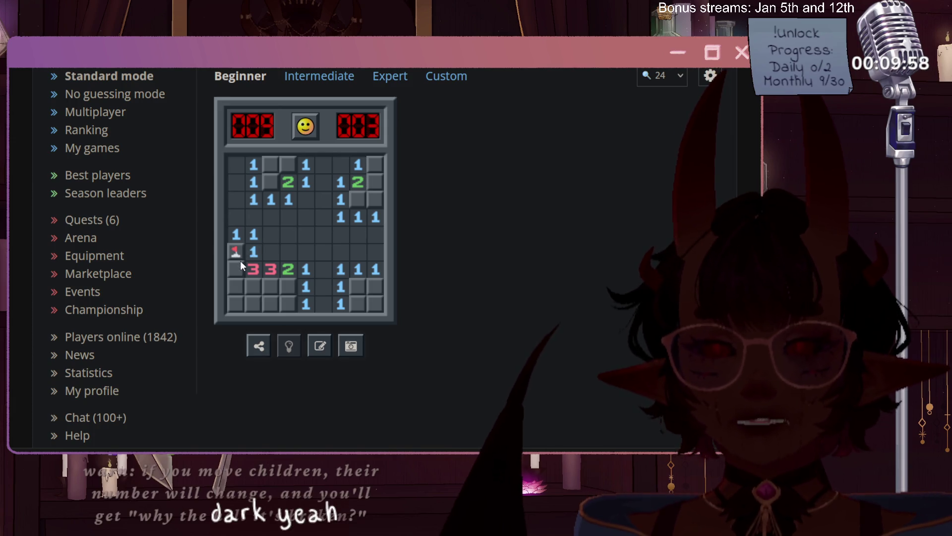
right_click(254, 286)
right_click(270, 286)
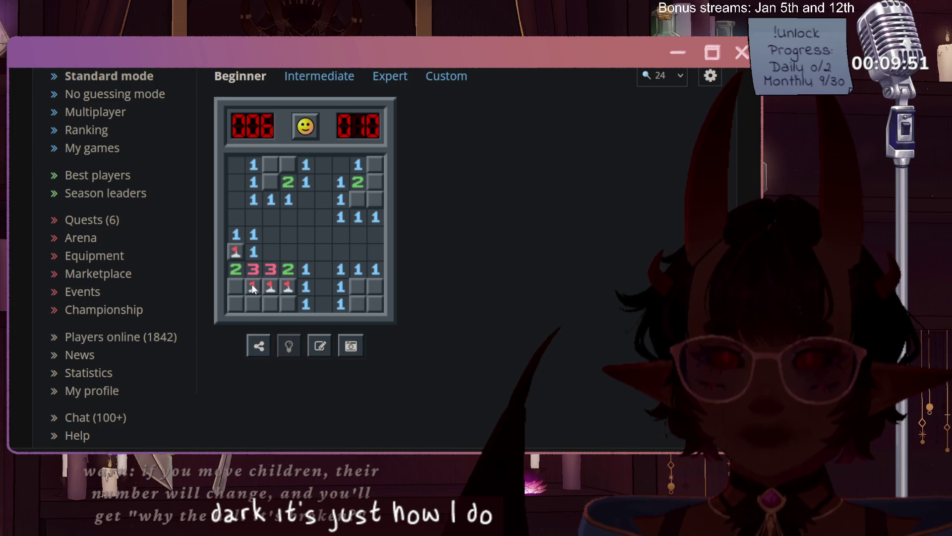
click(234, 284)
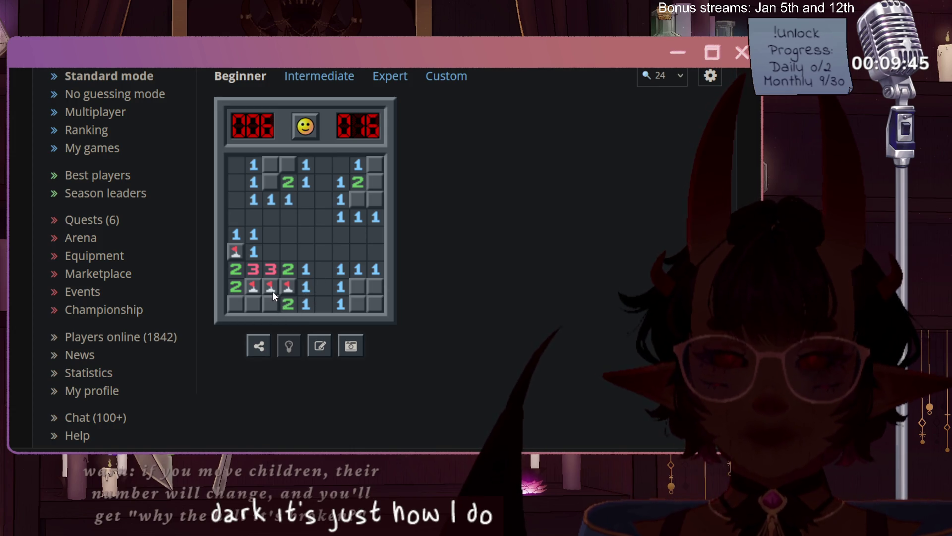
click(271, 305)
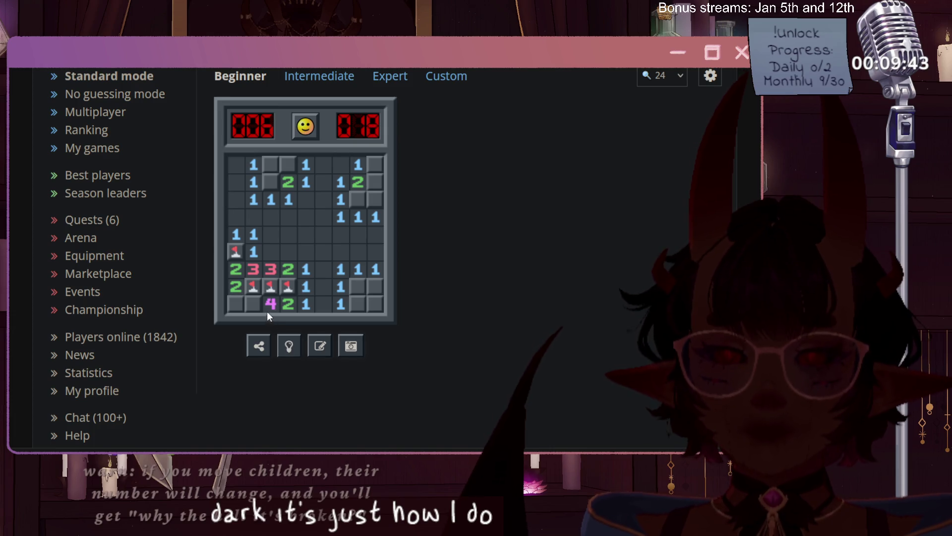
right_click(253, 304)
click(239, 304)
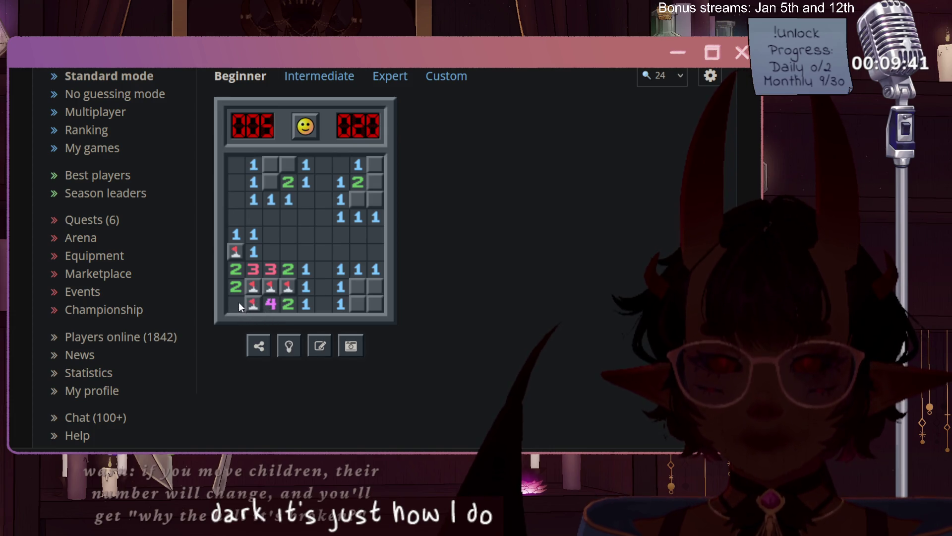
- Flag the right-side and top mines and reveal the last safe cells to win in 32.379 seconds
click(375, 285)
right_click(357, 284)
click(356, 300)
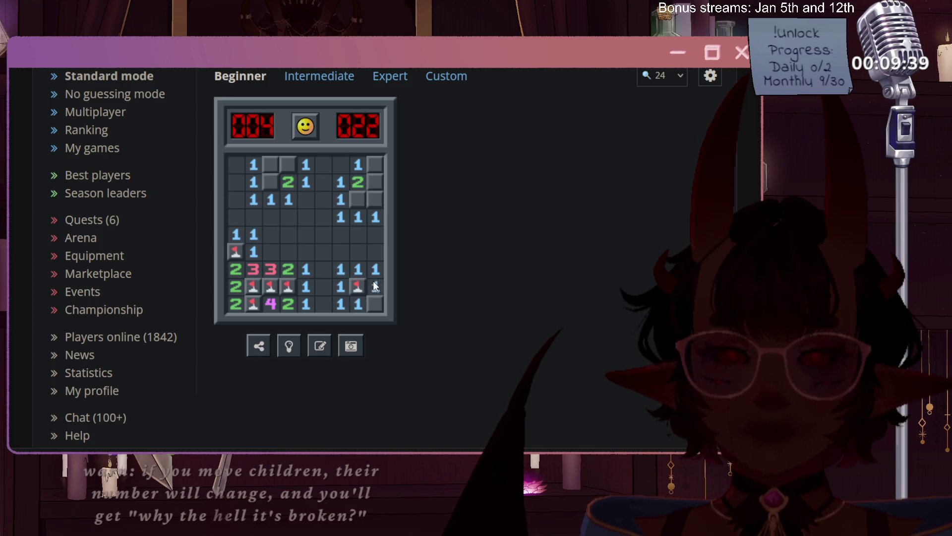
click(377, 302)
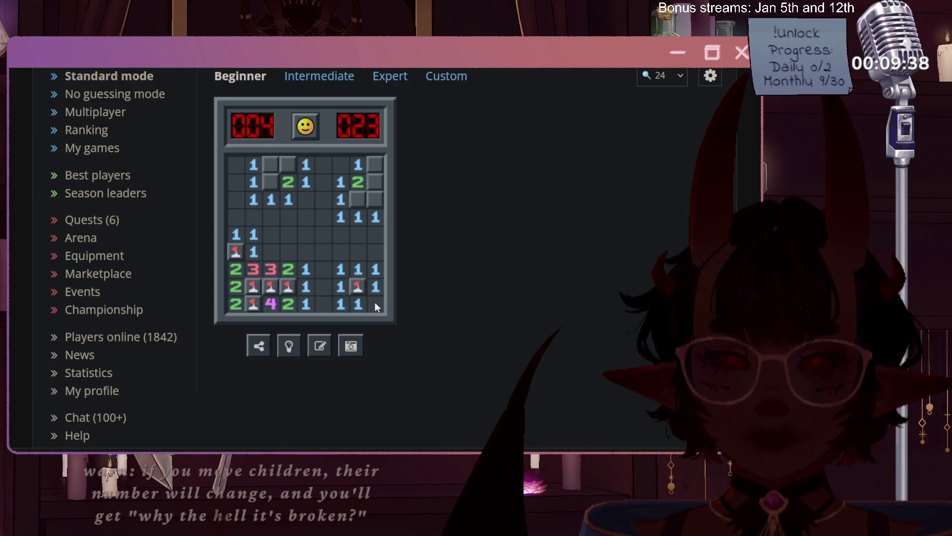
right_click(358, 202)
click(377, 203)
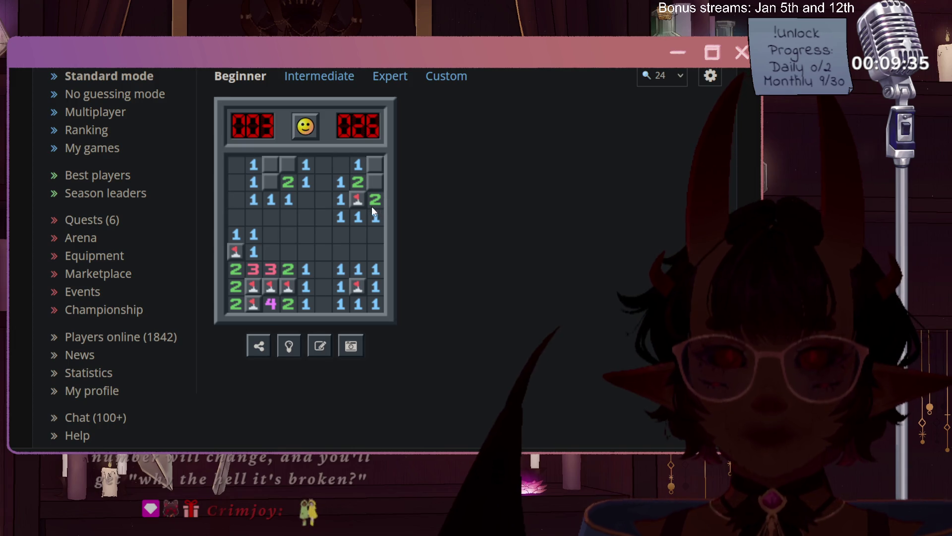
right_click(375, 182)
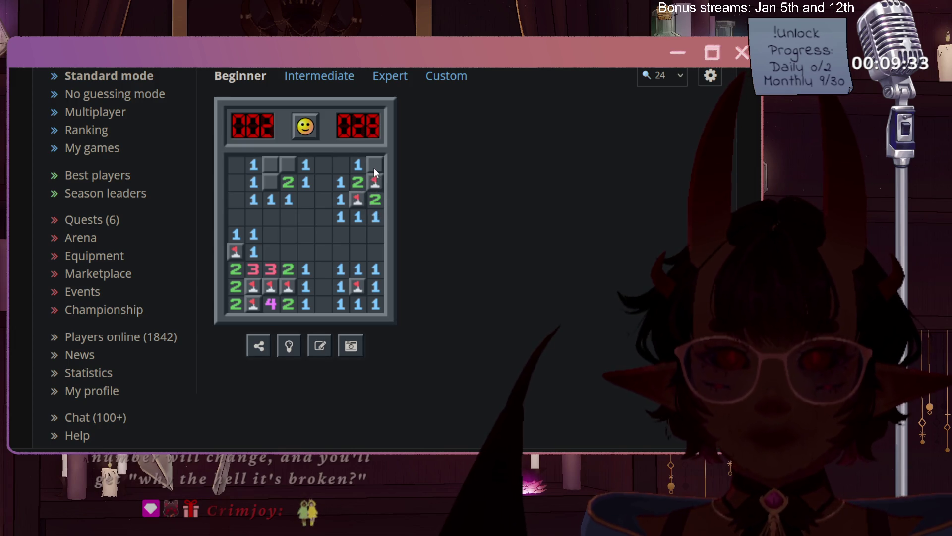
right_click(290, 166)
click(271, 171)
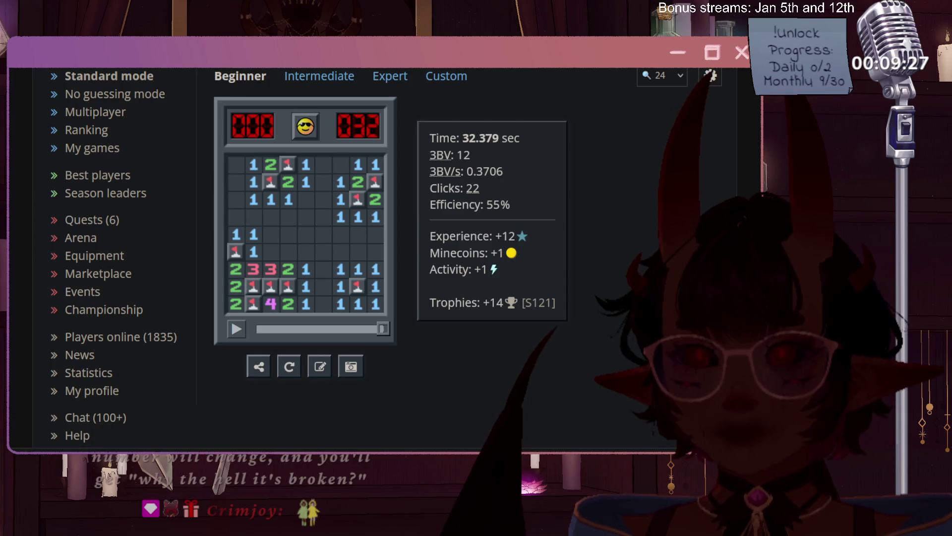
- Replay the board, lose by hitting a mine, then start a new game
click(282, 371)
click(306, 243)
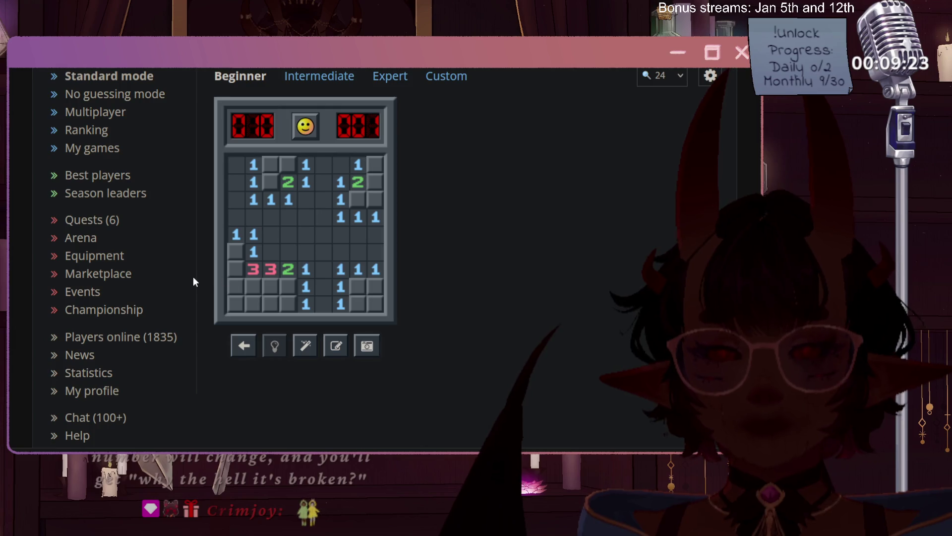
click(246, 305)
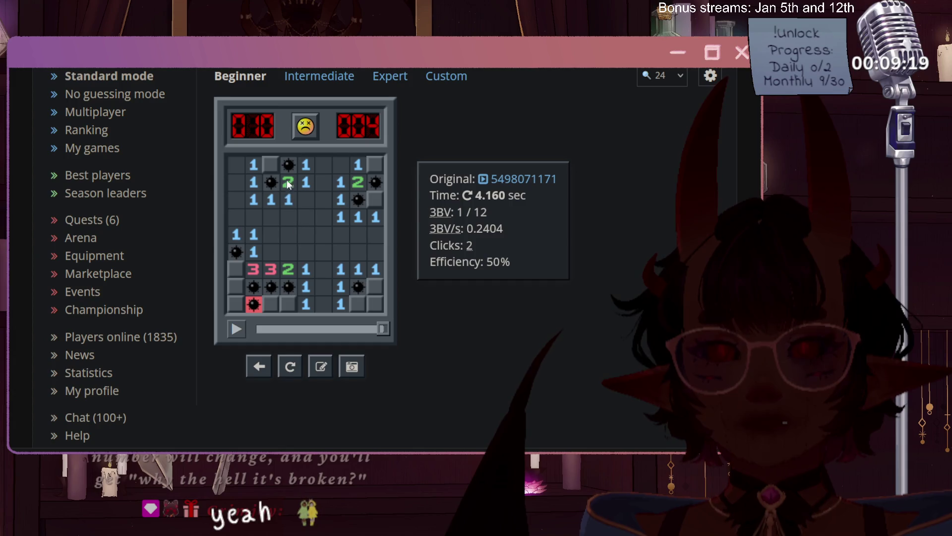
click(294, 139)
click(269, 233)
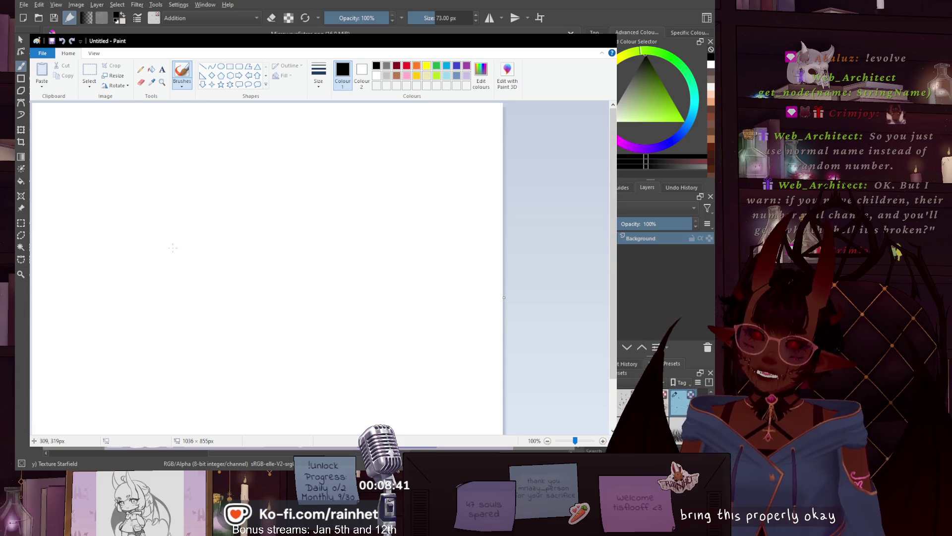
- Draw a small square and write 'x bomb x Hint' above it
mouse_move(171, 228)
mouse_down()
mouse_move(149, 227)
mouse_move(150, 258)
mouse_move(178, 257)
mouse_move(173, 227)
mouse_up()
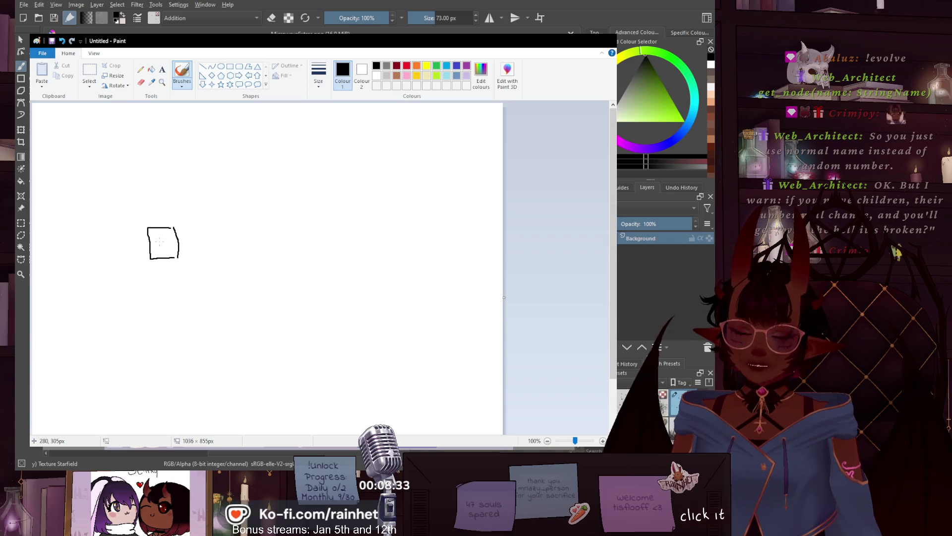
drag(89, 110, 124, 123)
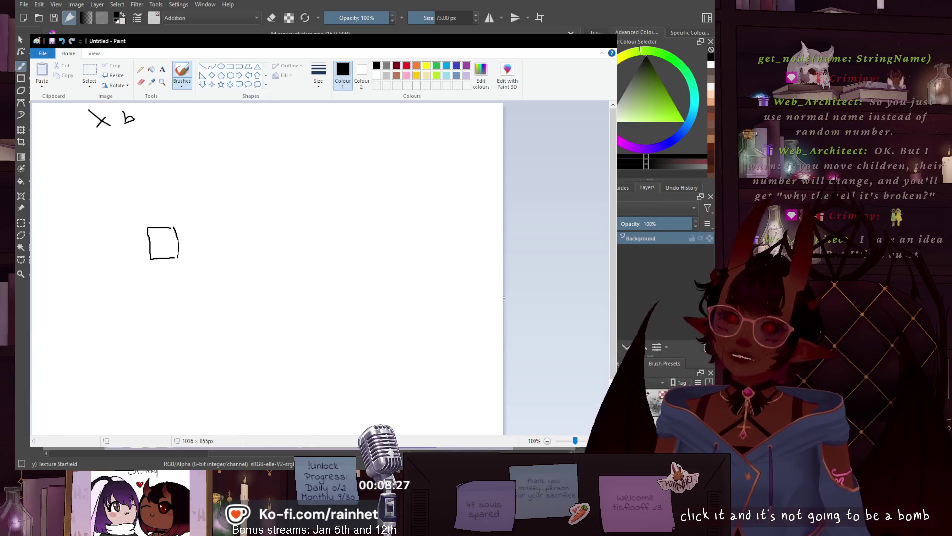
drag(151, 112, 217, 118)
mouse_move(216, 107)
mouse_down()
mouse_move(209, 119)
mouse_move(248, 111)
mouse_move(271, 120)
mouse_up()
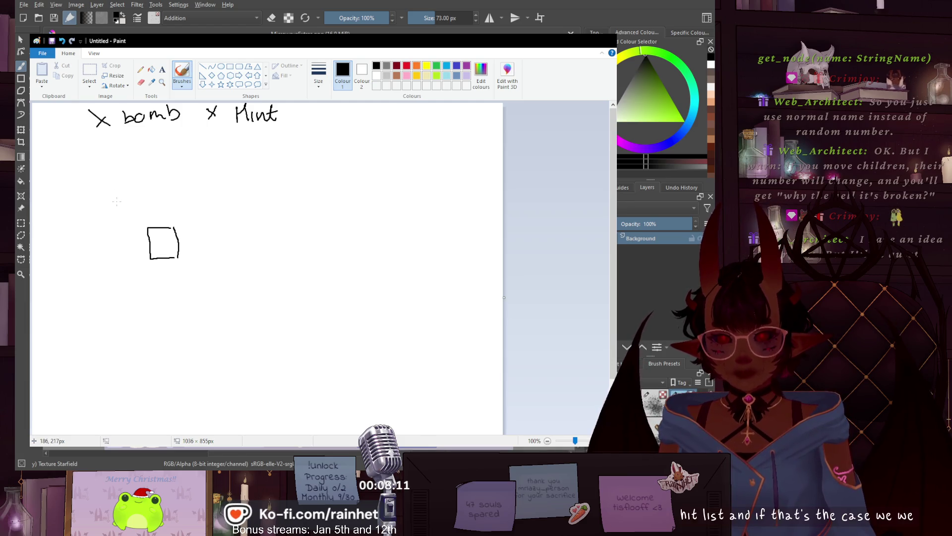
- Draw a larger square with dashed dividers, then choose lime as the colour
mouse_move(117, 202)
mouse_down()
mouse_move(212, 195)
mouse_move(211, 273)
mouse_move(122, 286)
mouse_up()
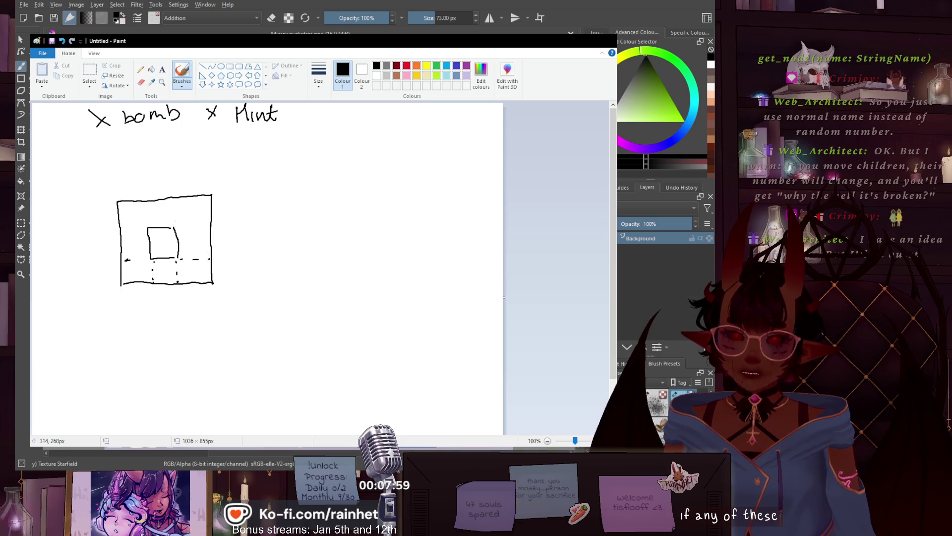
mouse_move(195, 222)
mouse_down()
mouse_move(174, 209)
mouse_move(129, 231)
mouse_move(148, 230)
mouse_up()
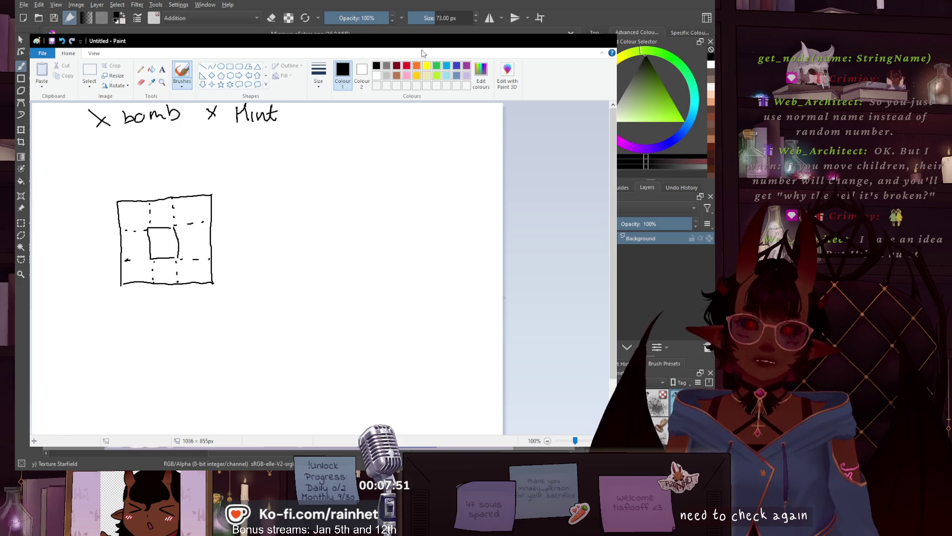
click(438, 77)
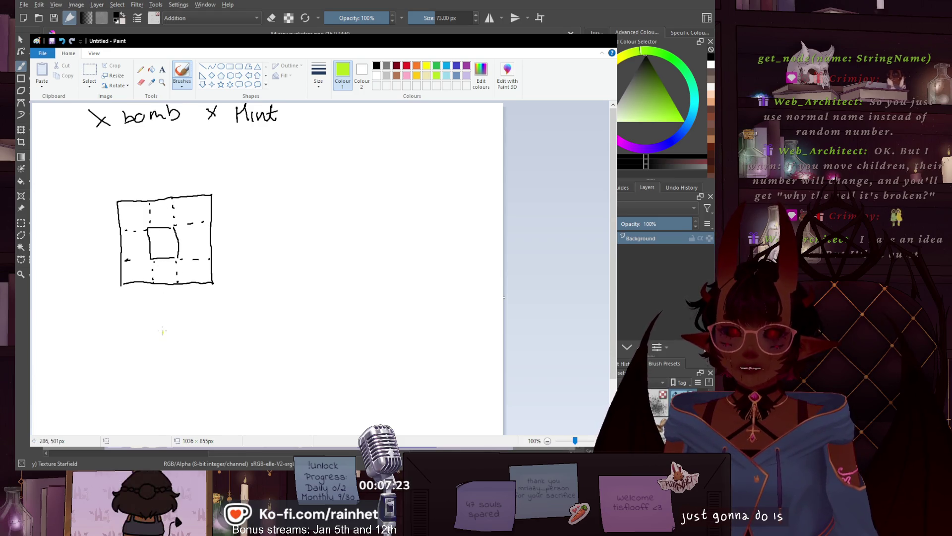
- Handwrite 'if clear', '> func 9', 'else' and 'pass' in lime beneath the squares
mouse_move(166, 333)
mouse_down()
mouse_move(175, 347)
mouse_move(223, 342)
mouse_up()
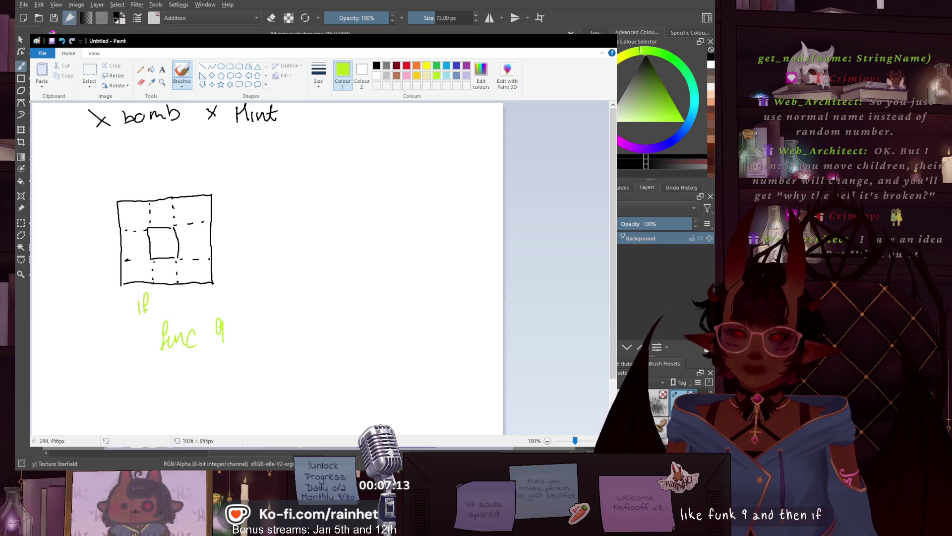
drag(197, 301, 210, 299)
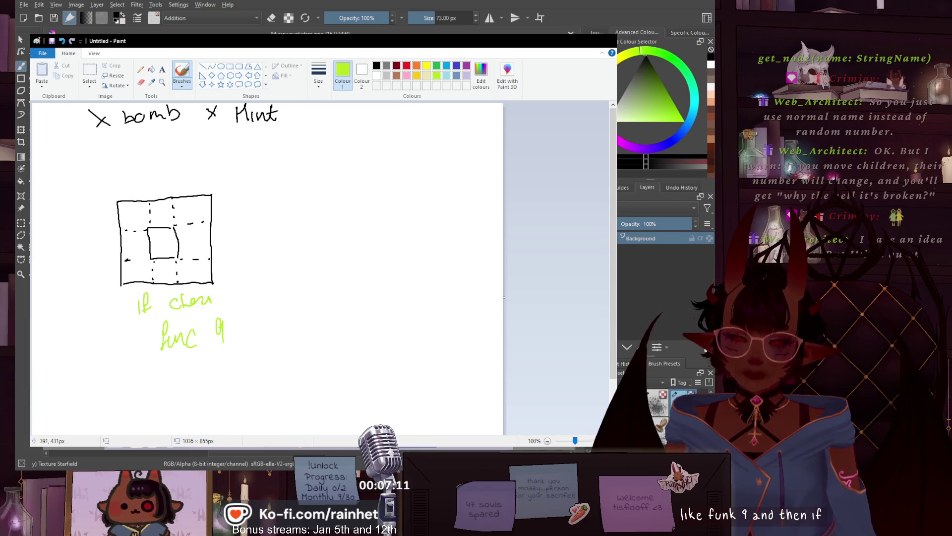
drag(137, 335, 139, 349)
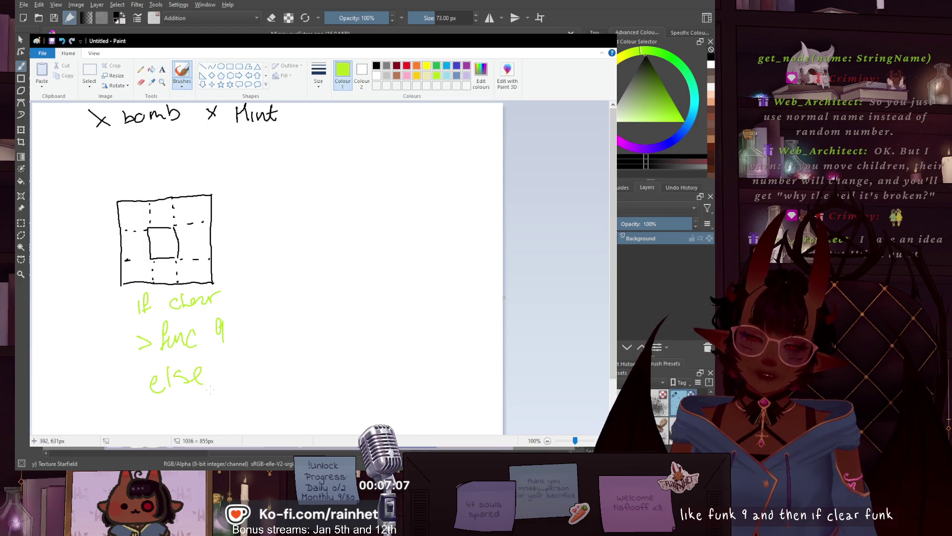
mouse_move(178, 402)
mouse_down()
mouse_move(179, 417)
mouse_move(206, 405)
mouse_move(225, 409)
mouse_up()
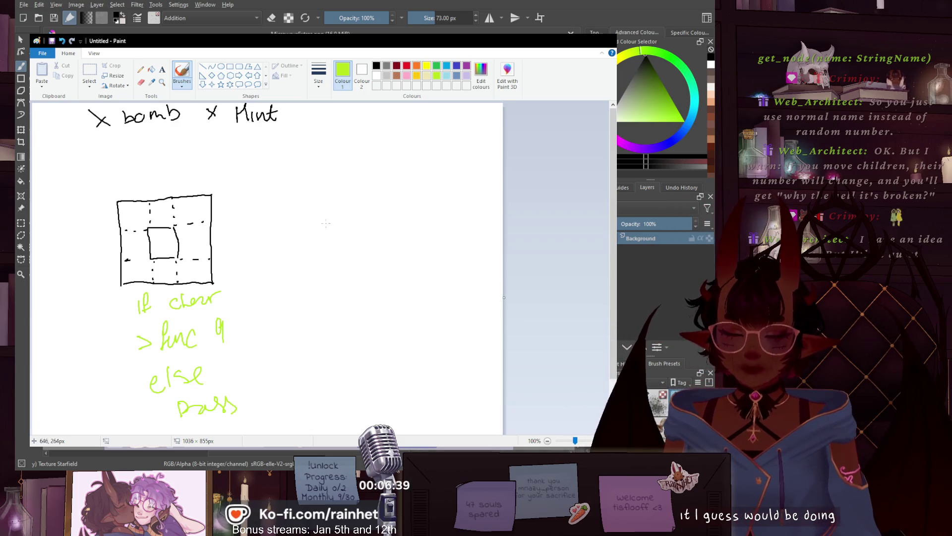
- Select the green pseudocode notes and move them to the right
click(89, 74)
mouse_move(123, 426)
mouse_down()
mouse_move(213, 289)
mouse_move(259, 288)
mouse_up()
drag(162, 347, 386, 341)
click(182, 72)
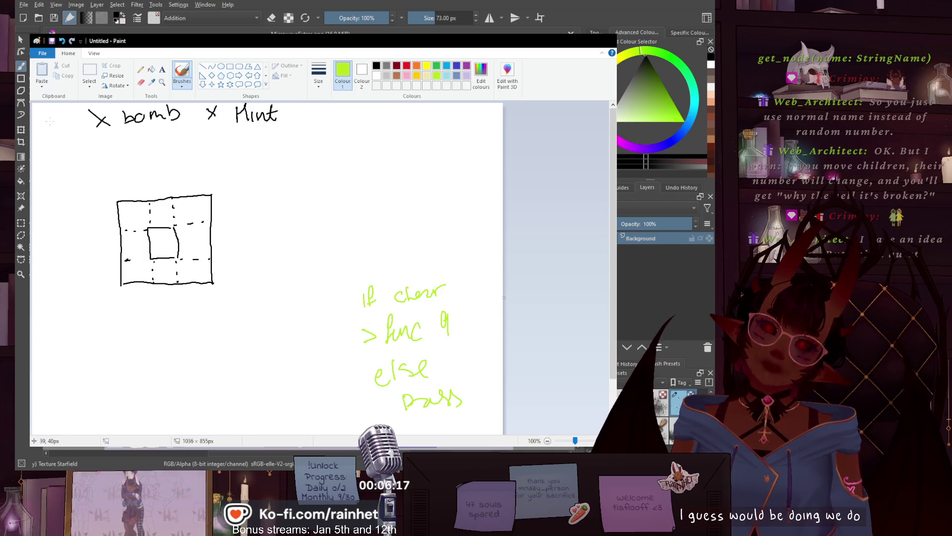
- Write a green 'if' before 'x bomb x Hint', with 'func 9' and 'else' below, then pick pink
mouse_move(51, 111)
mouse_down()
mouse_move(50, 127)
mouse_move(60, 128)
mouse_up()
drag(53, 119, 71, 118)
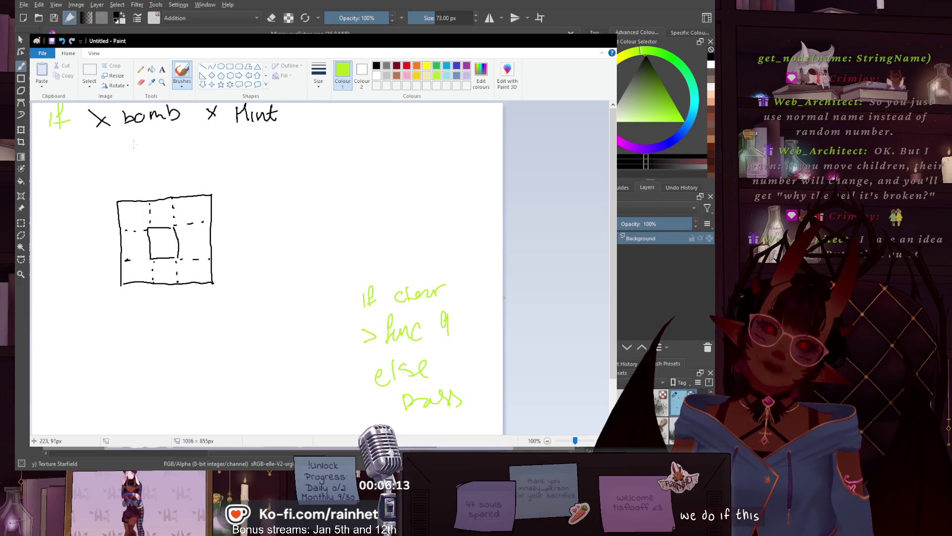
mouse_move(134, 137)
mouse_down()
mouse_move(131, 150)
mouse_move(167, 162)
mouse_move(181, 146)
mouse_move(187, 158)
mouse_up()
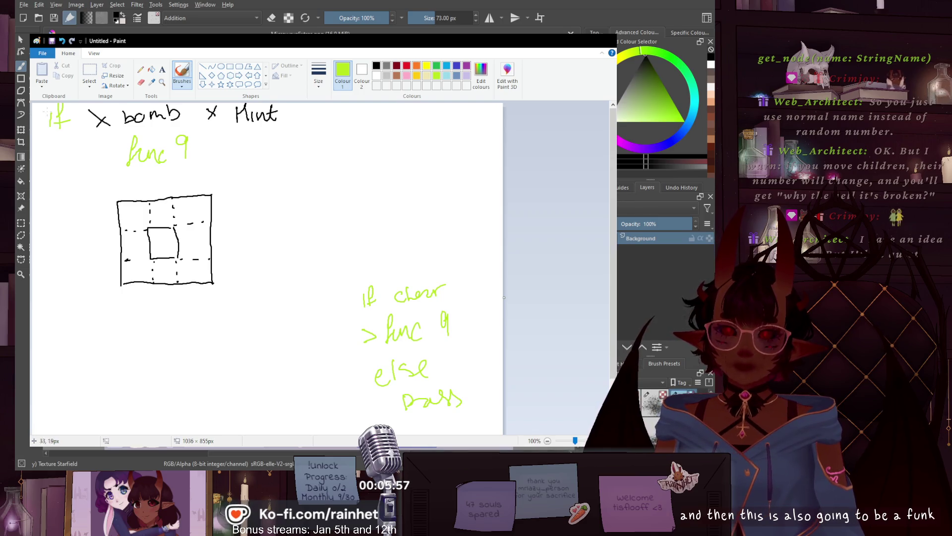
click(408, 76)
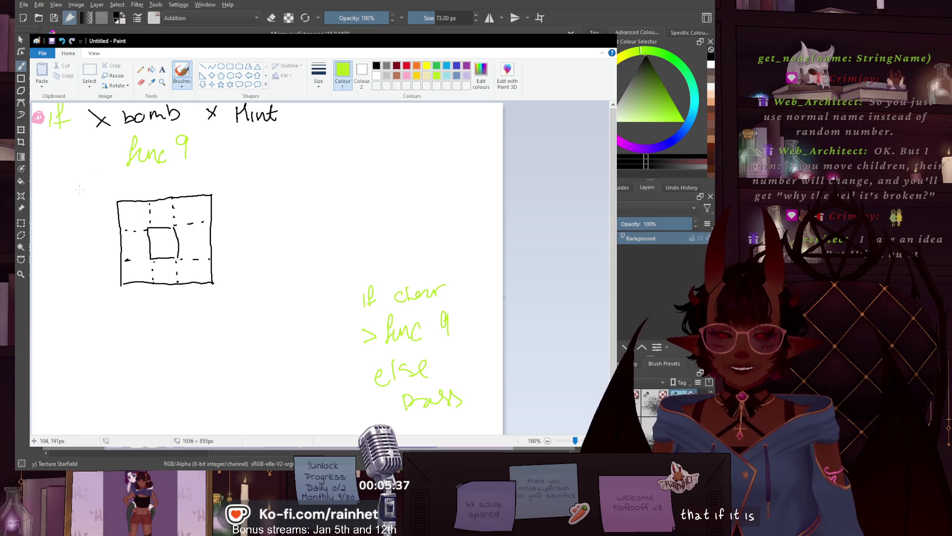
drag(93, 190, 164, 184)
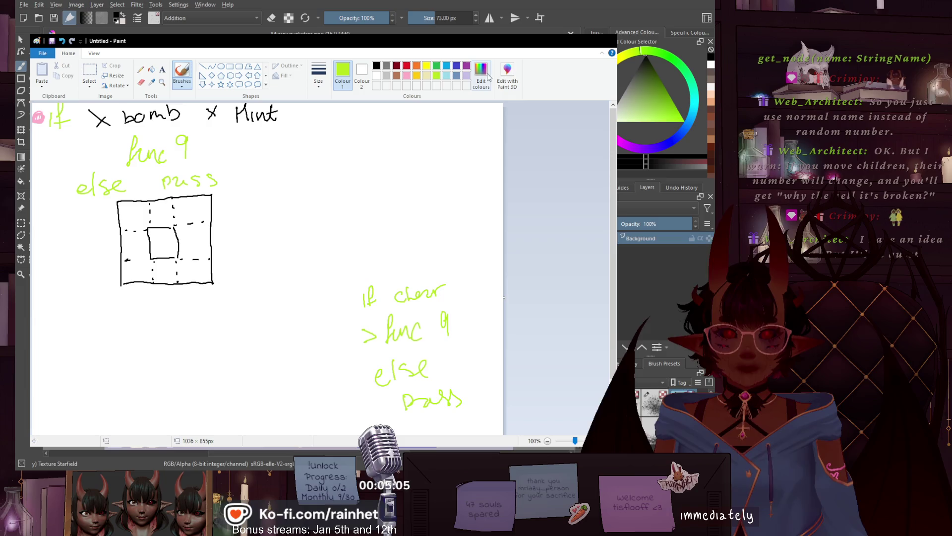
click(406, 75)
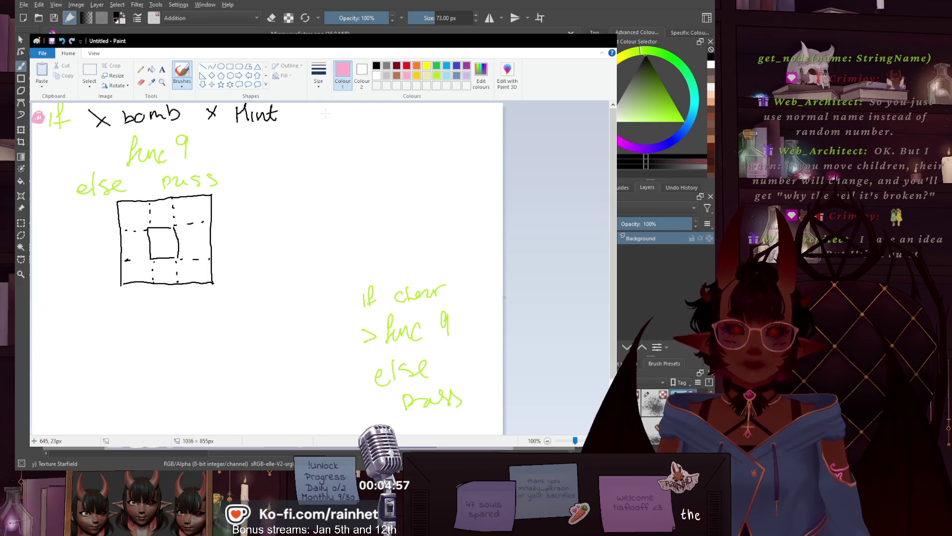
- Write 'Clear [array]' in pink after 'x Hint' and select the stray pink blob
drag(345, 113, 346, 106)
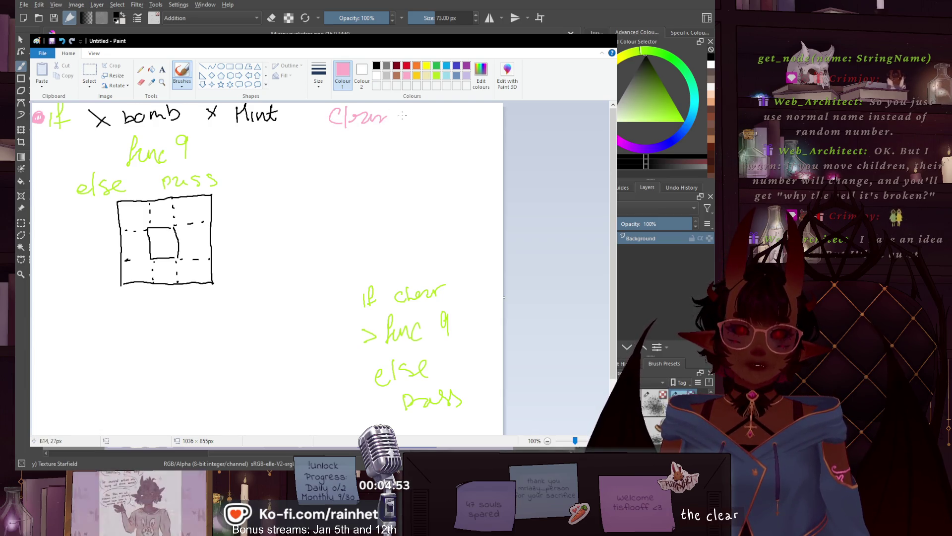
drag(407, 111, 410, 128)
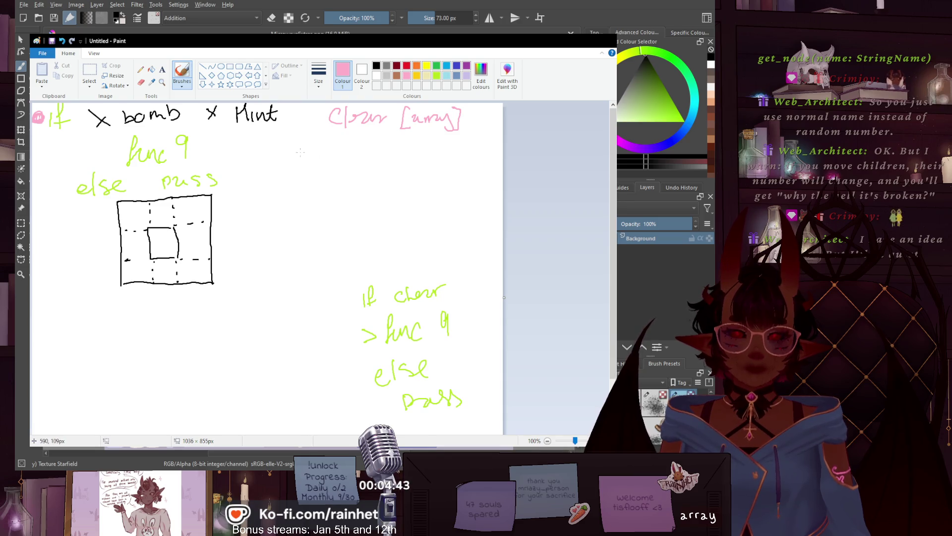
click(91, 74)
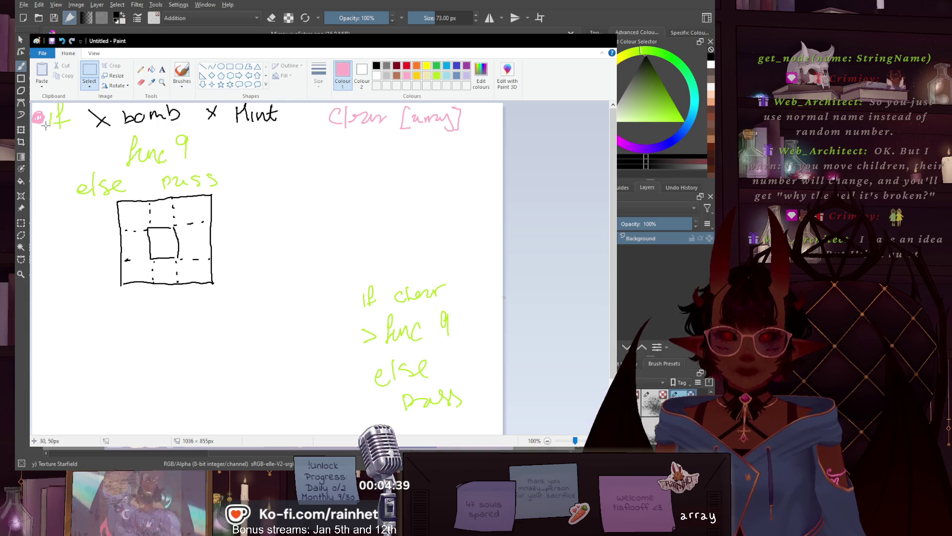
drag(32, 102, 47, 128)
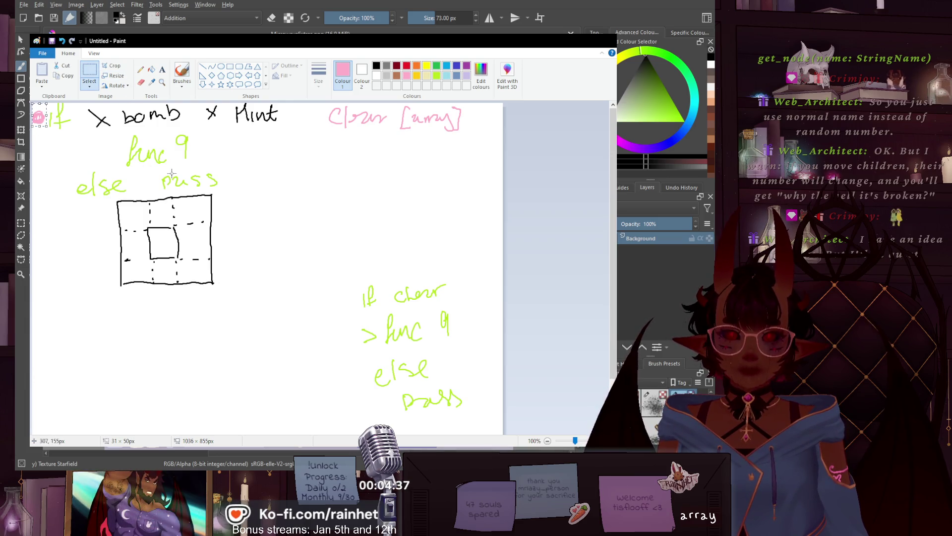
click(237, 169)
- Delete the green 'func 9', 'else' and 'pass' notes, then switch to a black brush
drag(324, 269, 515, 491)
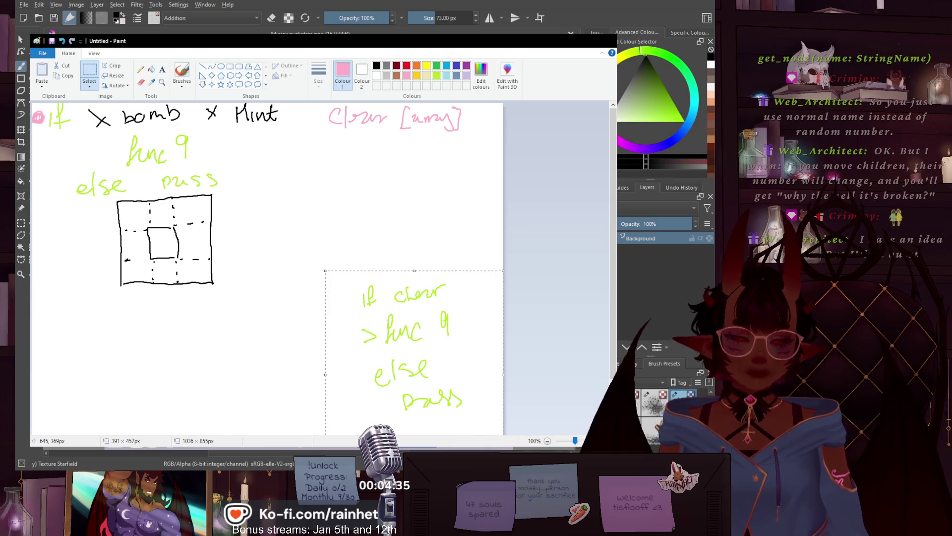
key(Delete)
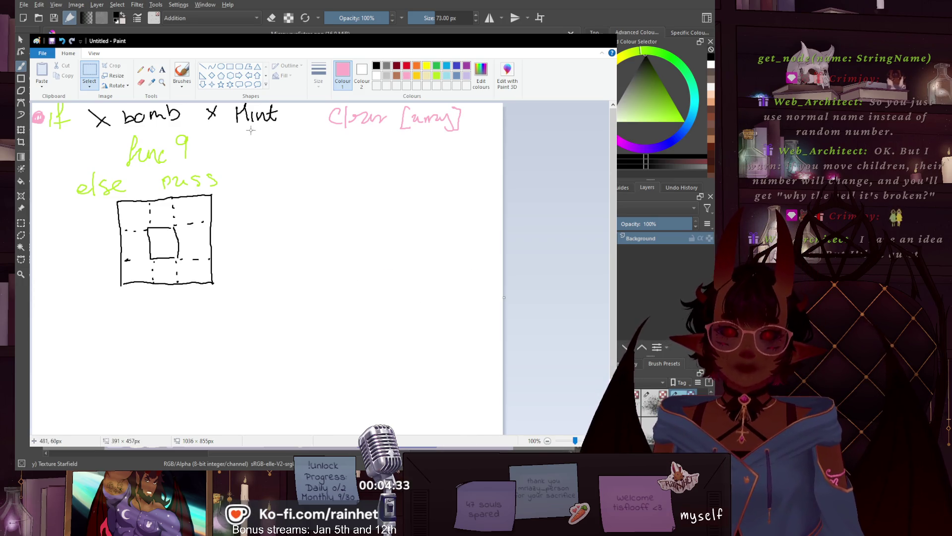
drag(110, 190, 118, 194)
key(Delete)
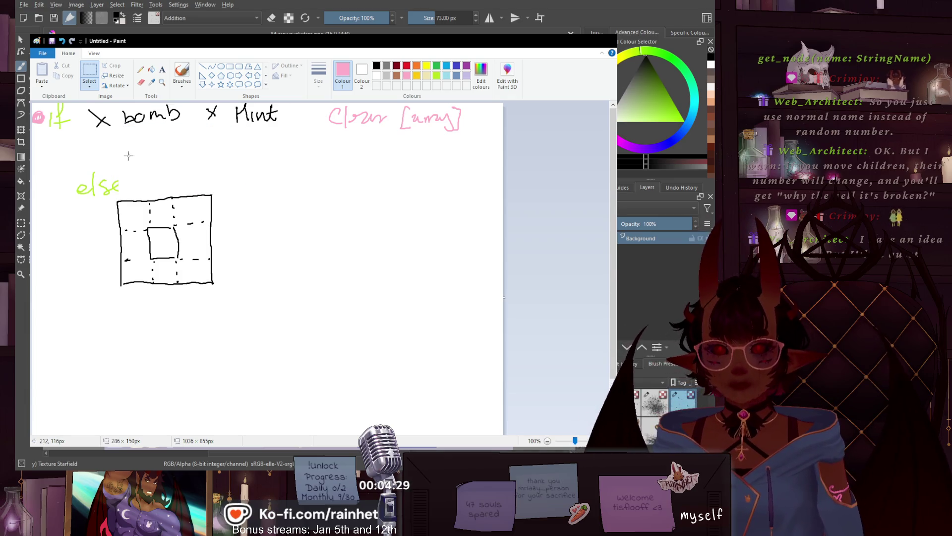
drag(129, 156, 53, 201)
key(Delete)
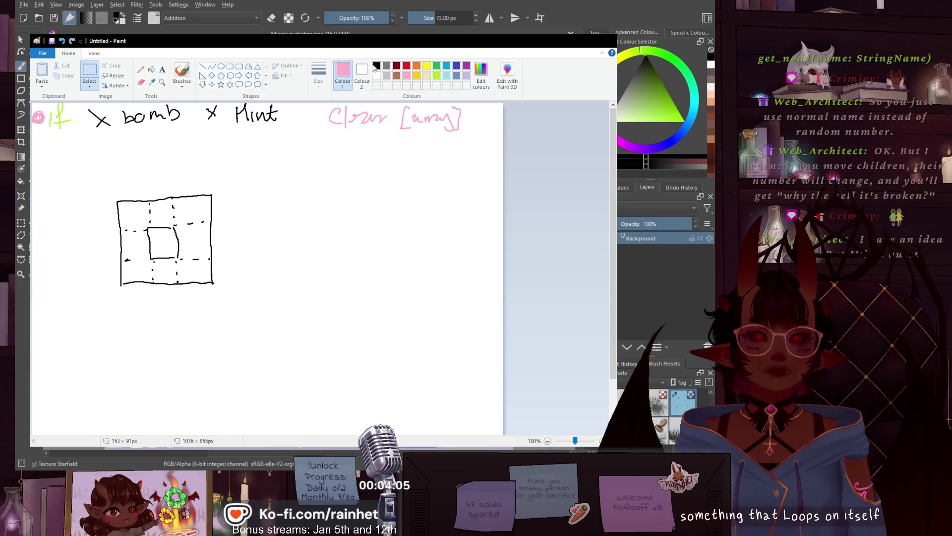
click(376, 66)
click(182, 72)
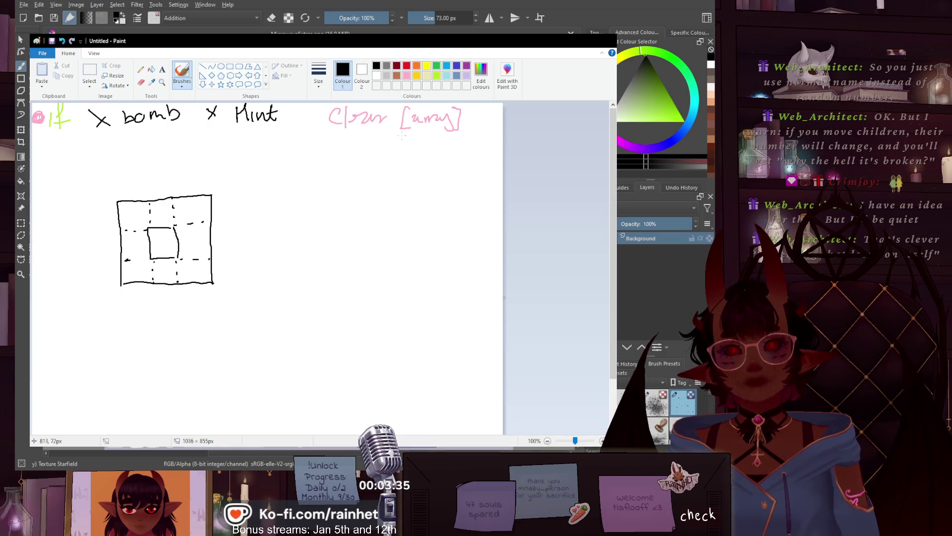
- Write a lime-green 'func9' beneath the 'if'
click(438, 77)
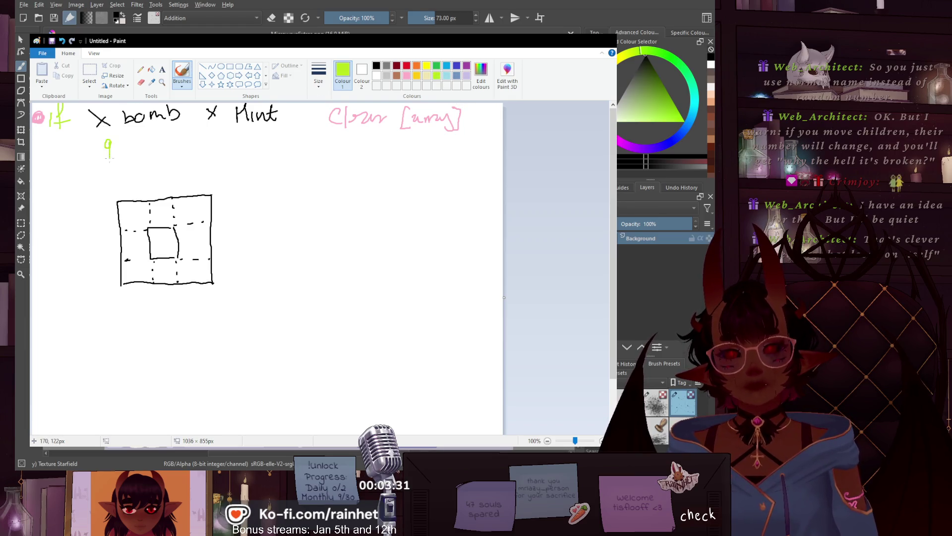
drag(80, 158, 102, 160)
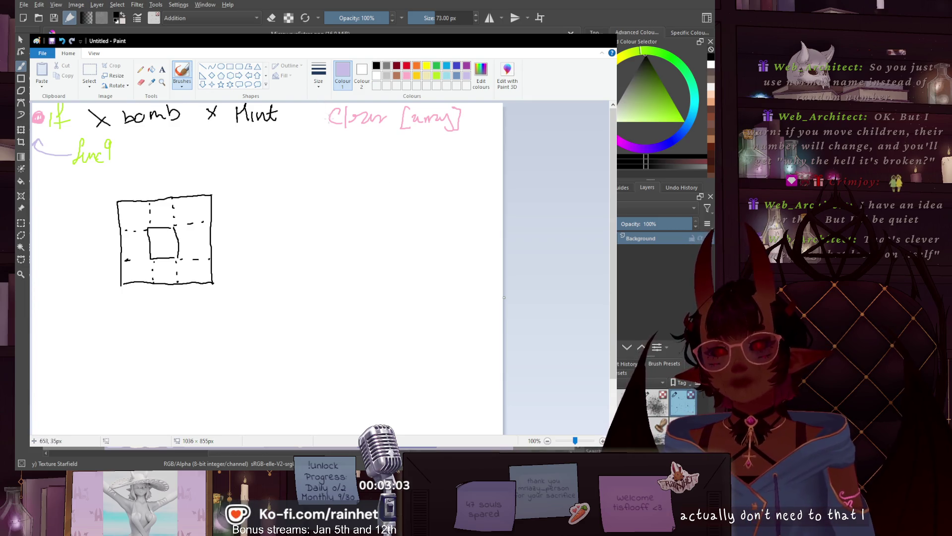
- Cross out the pink 'Clear [array]', pick pink, and select the square sketch
drag(326, 119, 481, 118)
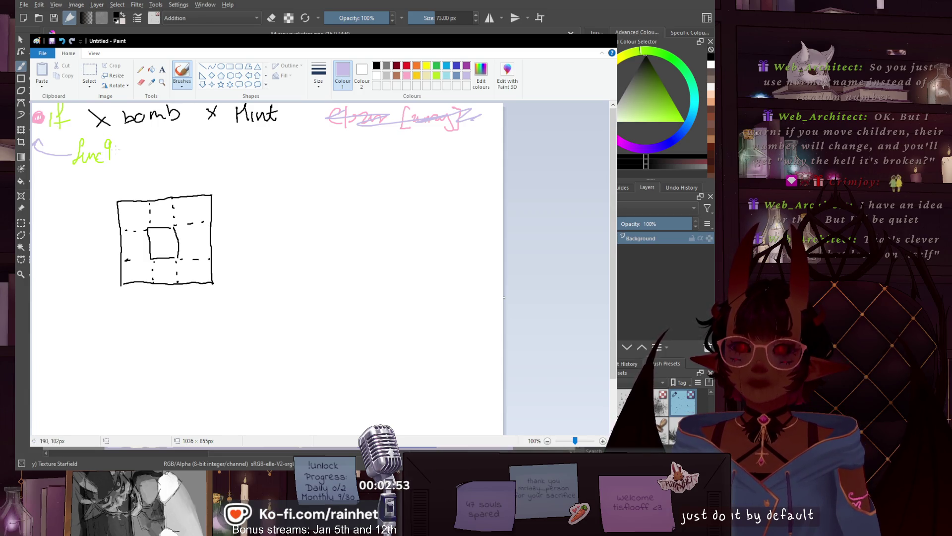
click(407, 76)
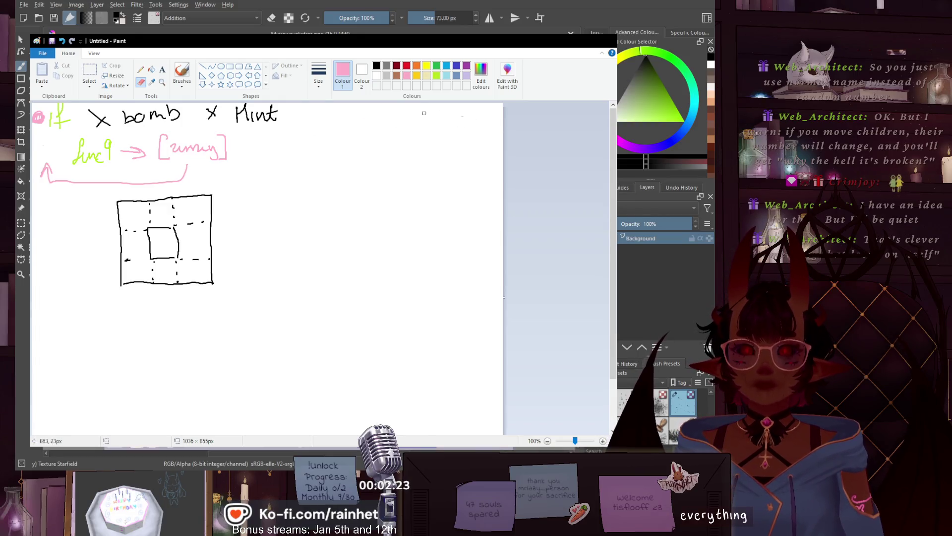
click(90, 75)
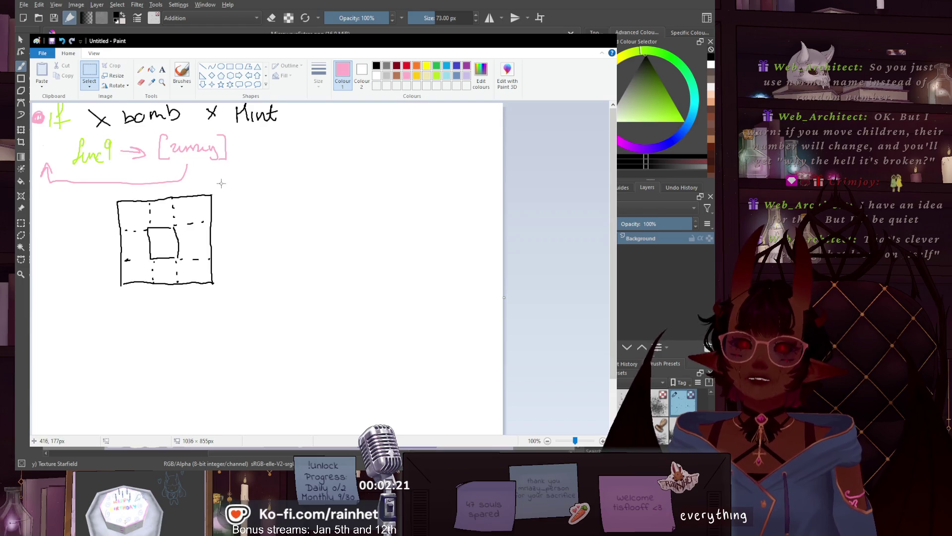
drag(222, 184, 117, 267)
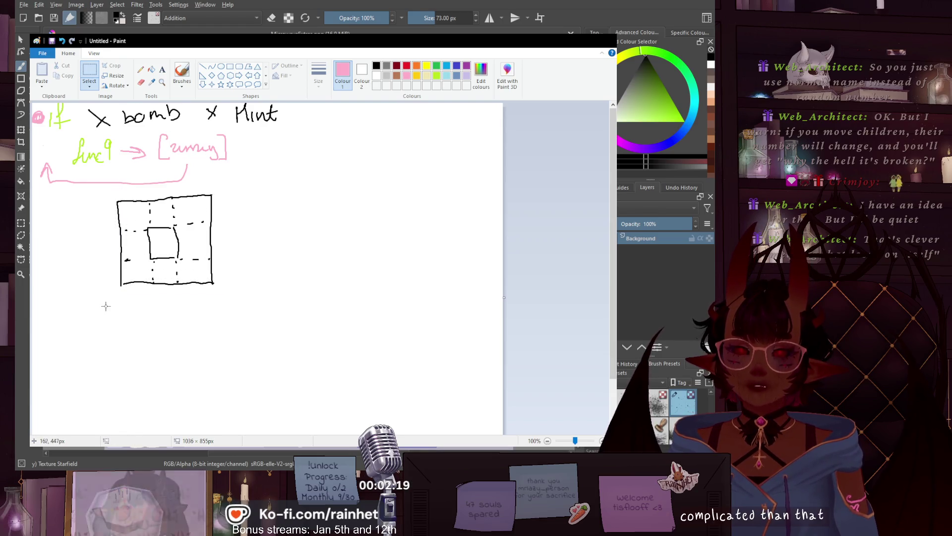
mouse_move(104, 307)
mouse_down()
mouse_move(238, 202)
mouse_move(103, 316)
mouse_up()
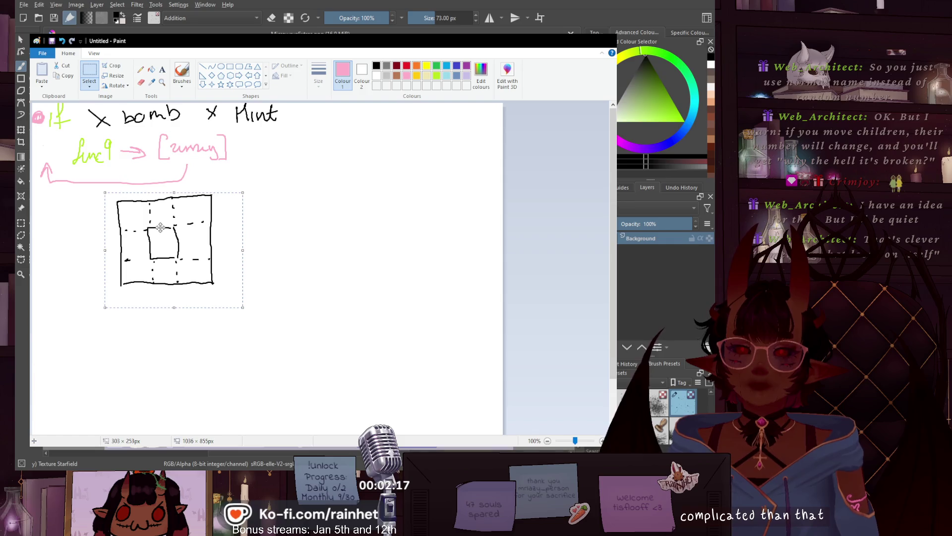
- Move the square sketch about 124 px left and deselect it
drag(160, 228, 103, 232)
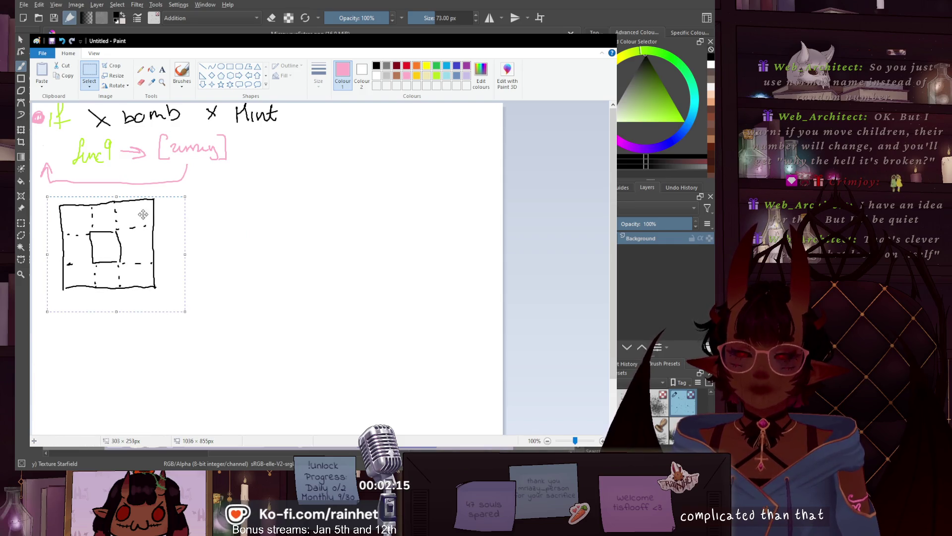
click(249, 189)
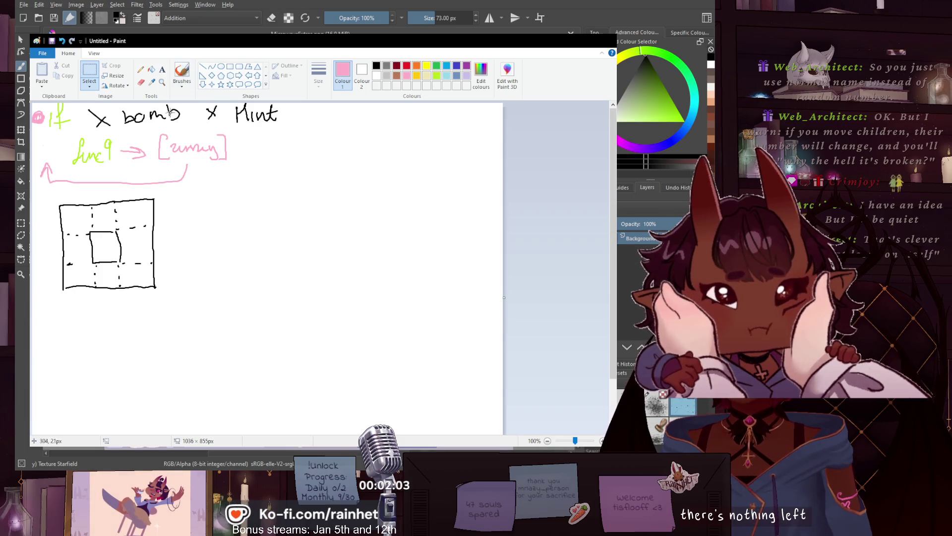
click(87, 75)
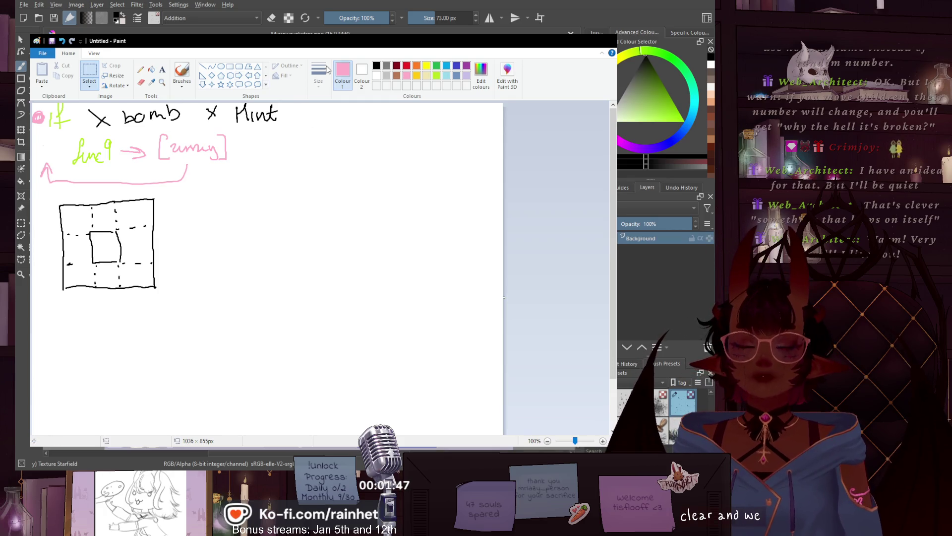
- Handwrite a lavender 'clear' beside func9 and 'for clears' to the right of the square
click(466, 75)
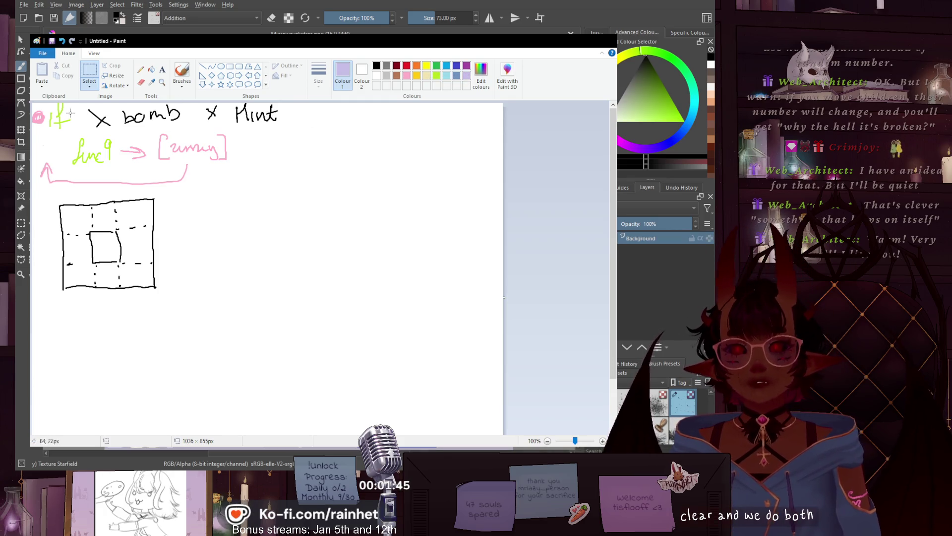
click(182, 71)
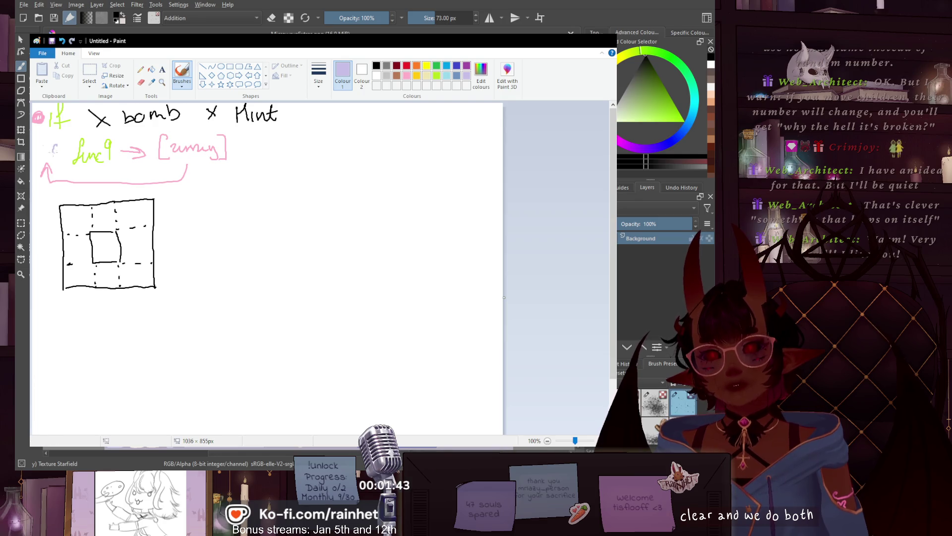
drag(76, 139, 71, 155)
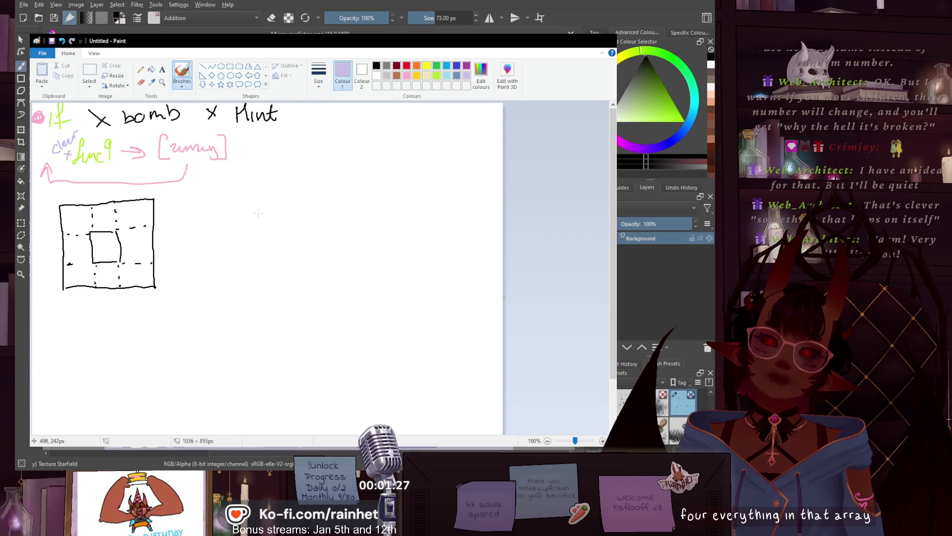
drag(258, 214, 313, 224)
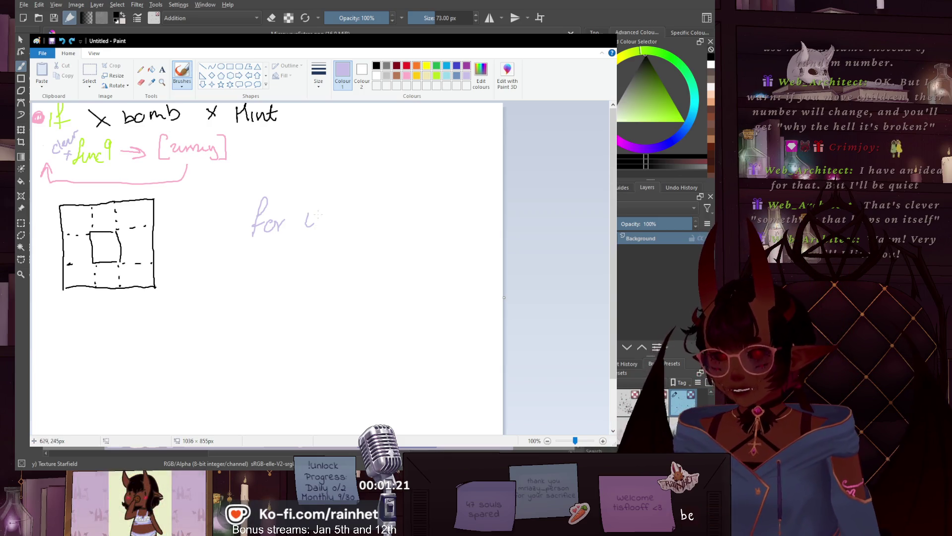
key(ctrl+z)
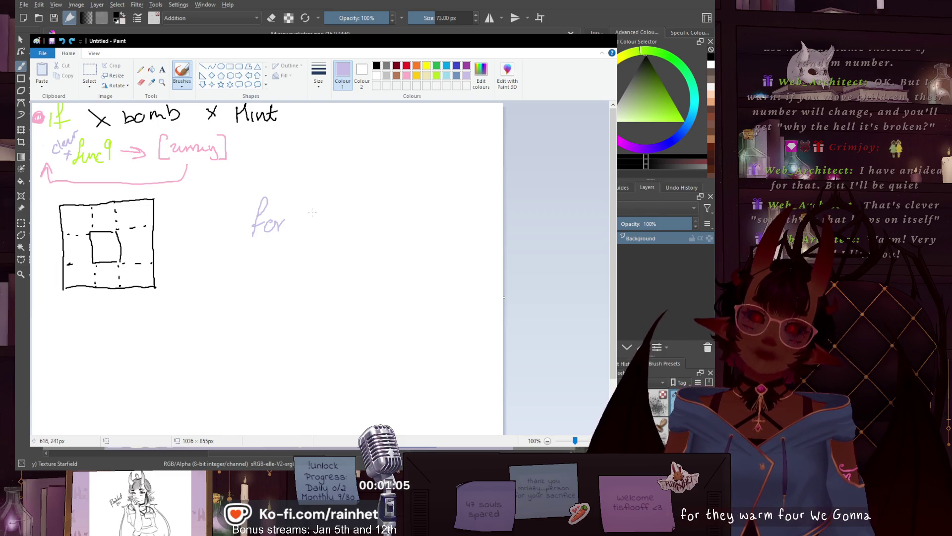
mouse_move(321, 213)
mouse_down()
mouse_move(321, 225)
mouse_move(348, 220)
mouse_up()
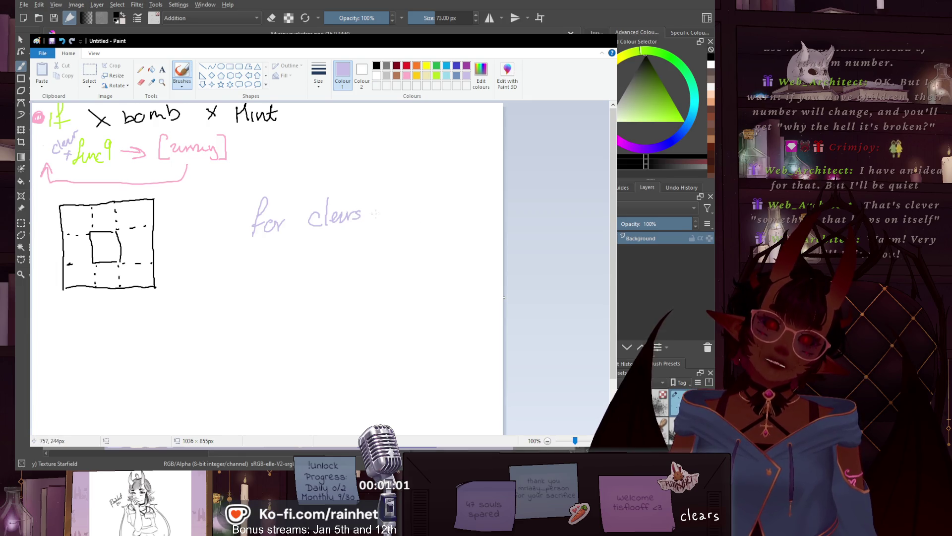
- Write a pink '[array]' after 'for clears in'
click(406, 75)
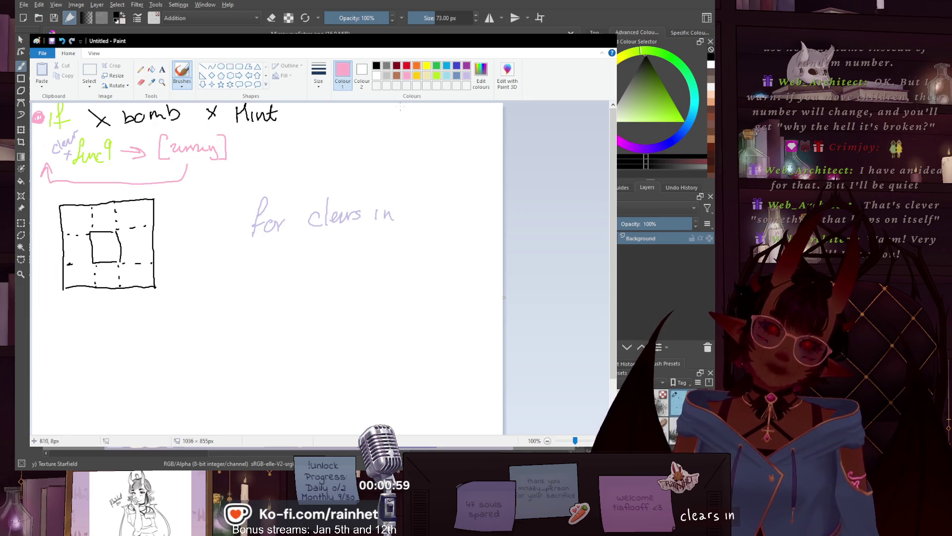
click(418, 222)
mouse_move(412, 213)
mouse_down()
mouse_move(415, 220)
mouse_move(451, 212)
mouse_move(454, 226)
mouse_up()
mouse_move(457, 193)
mouse_down()
mouse_move(465, 211)
mouse_move(405, 213)
mouse_move(420, 230)
mouse_up()
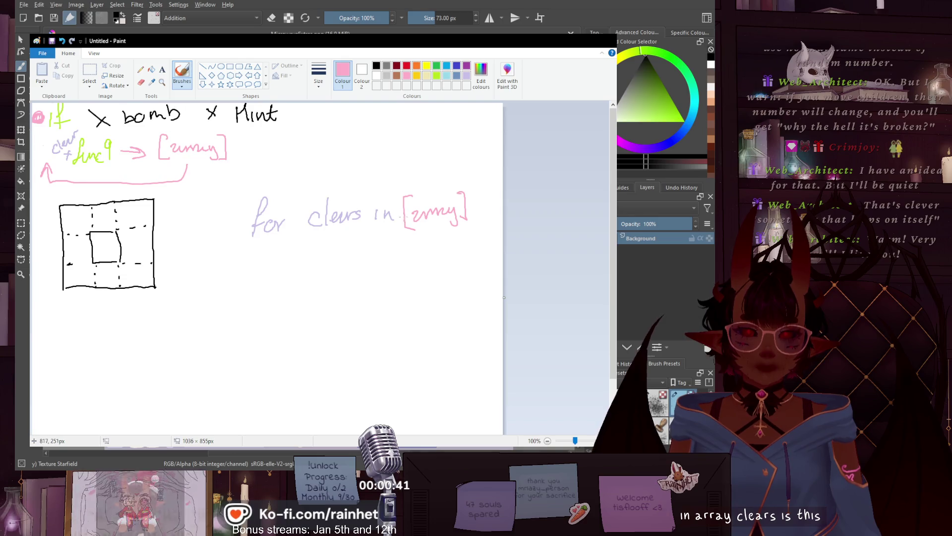
- Erase 'clears' and write 'boxes' in black in its place
click(141, 82)
mouse_move(322, 200)
mouse_down()
mouse_move(320, 218)
mouse_move(358, 215)
mouse_move(341, 219)
mouse_up()
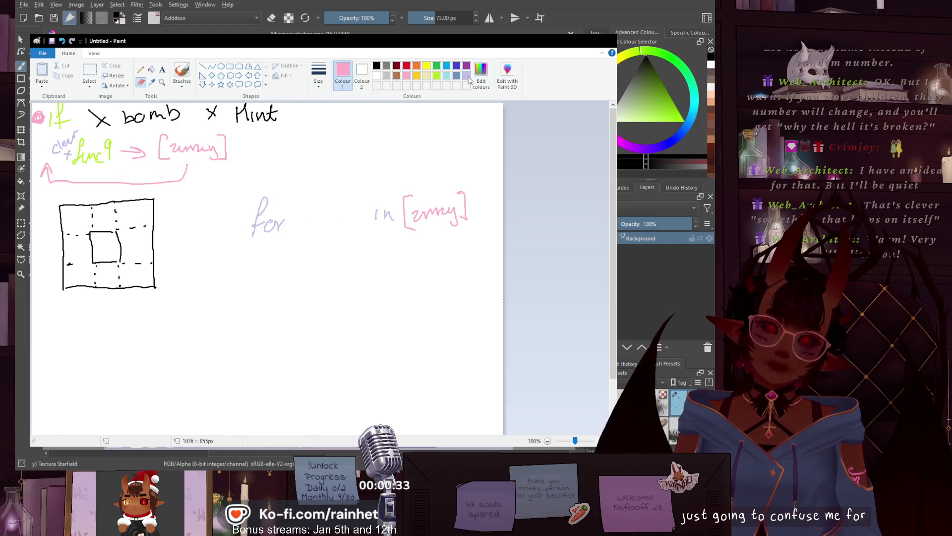
click(375, 66)
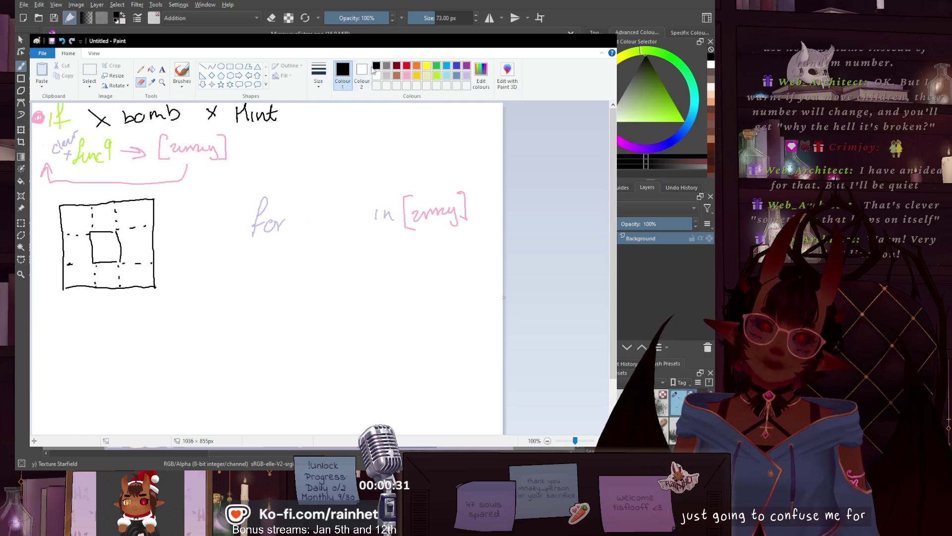
click(182, 72)
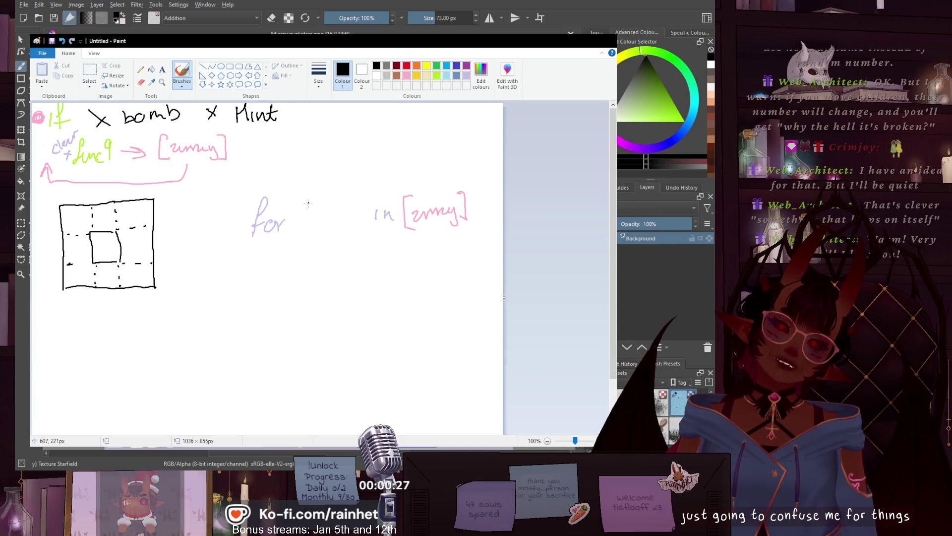
mouse_move(306, 202)
mouse_down()
mouse_move(305, 224)
mouse_move(350, 213)
mouse_up()
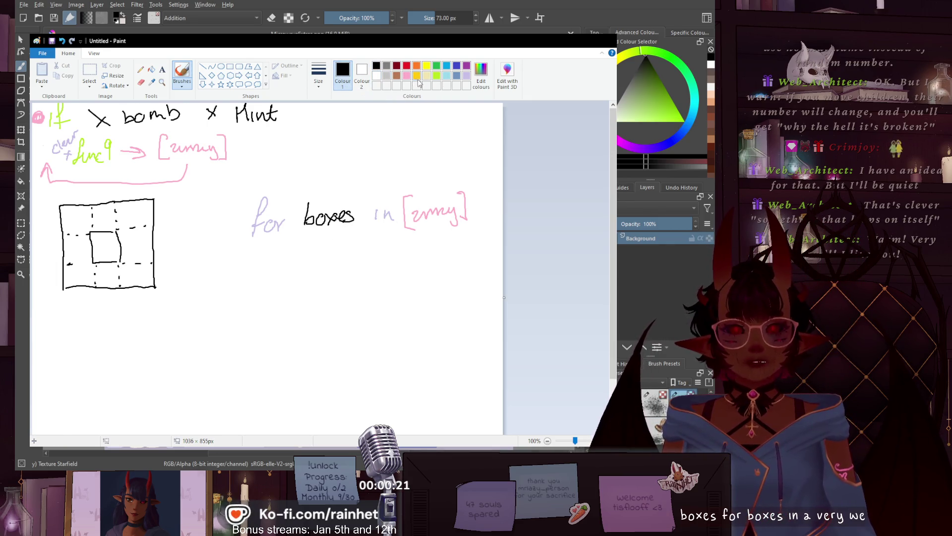
- Handwrite 'if X bomb X hint' beneath the for-line, 'if' in lime green and the rest in black
click(437, 76)
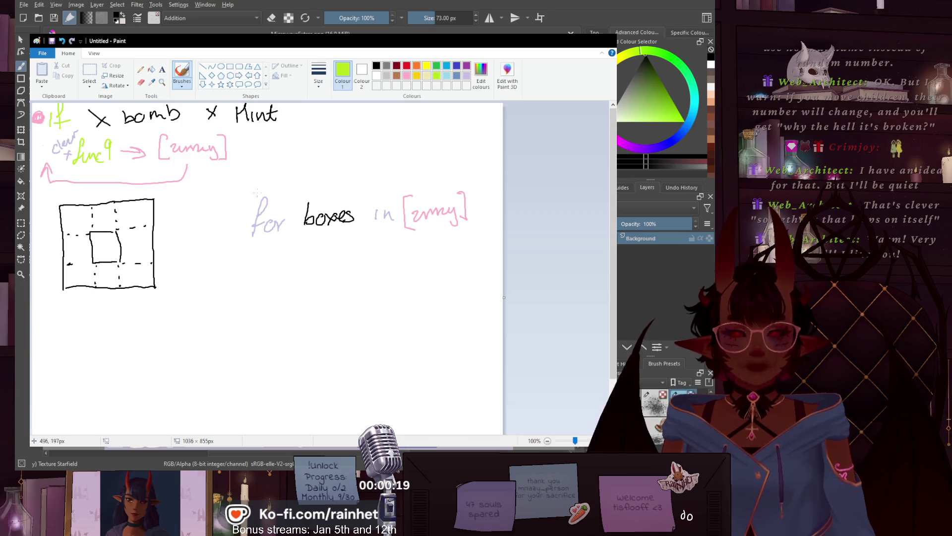
drag(247, 246, 238, 273)
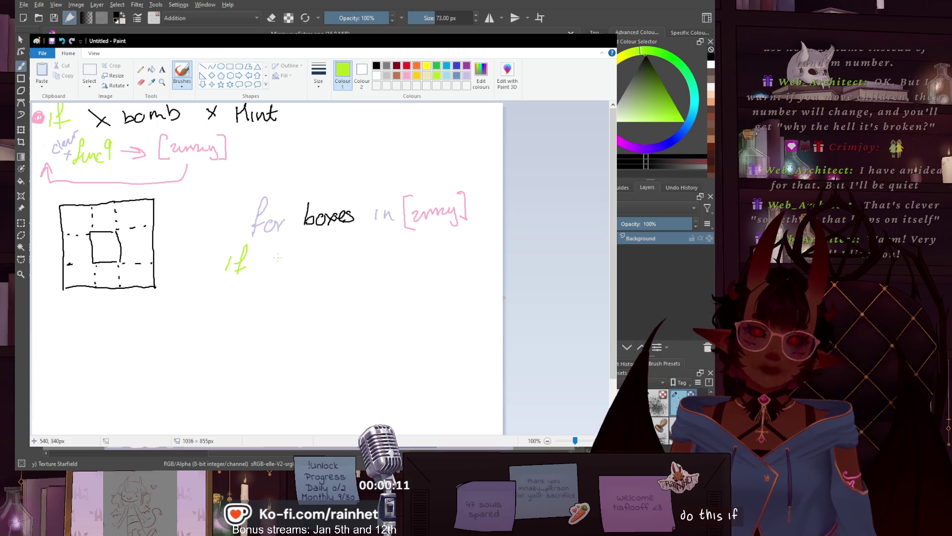
click(376, 65)
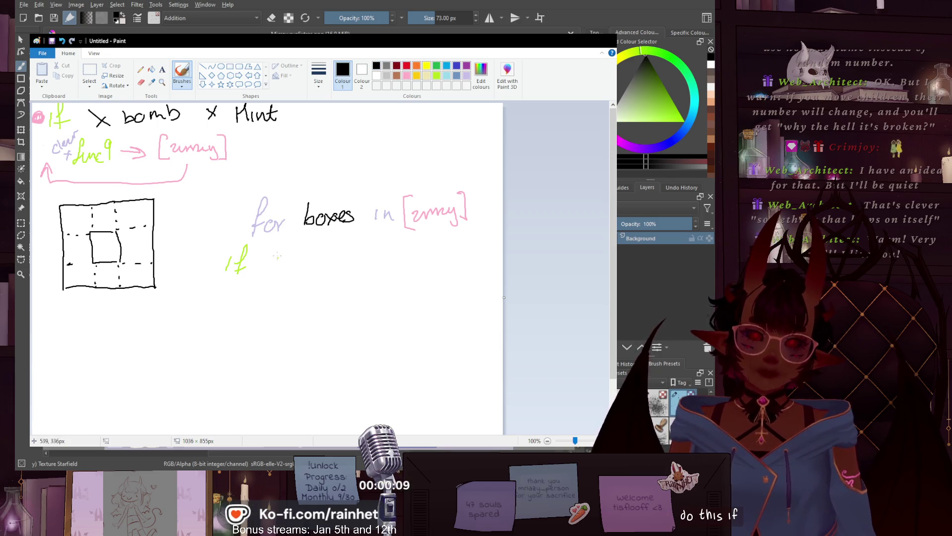
drag(285, 249, 270, 268)
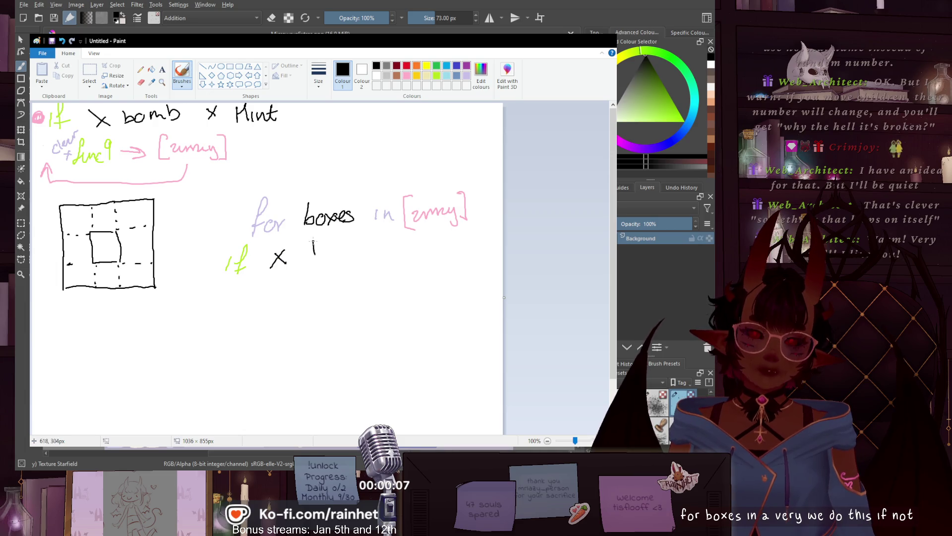
mouse_move(314, 242)
mouse_down()
mouse_move(333, 256)
mouse_move(391, 258)
mouse_move(379, 261)
mouse_move(441, 256)
mouse_move(458, 234)
mouse_move(464, 243)
mouse_up()
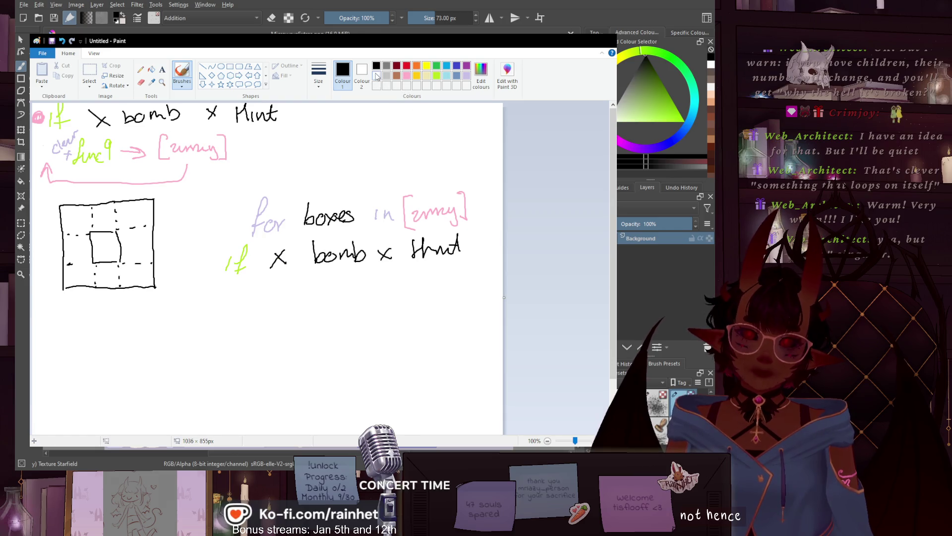
- Write 'clear func 9 [array]' below in lavender, lime and pink, undoing one stray stroke
click(466, 75)
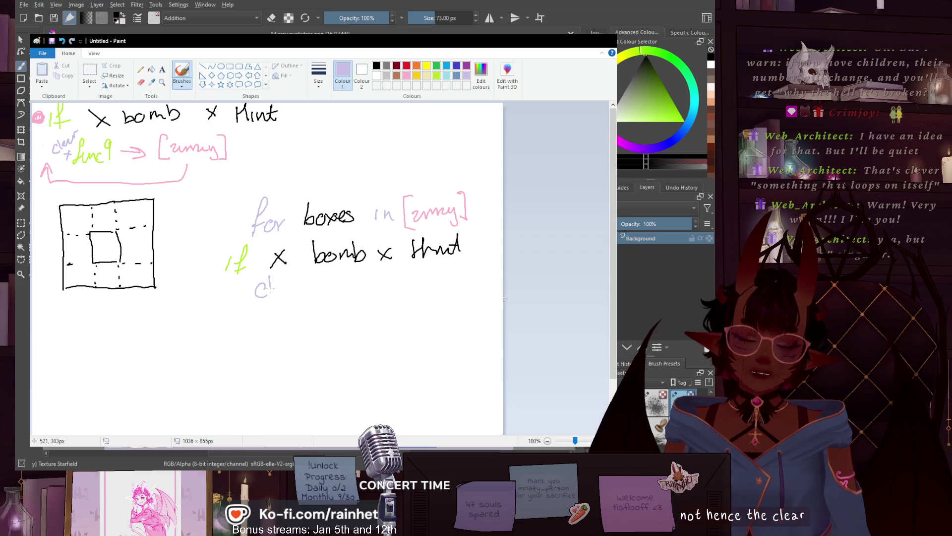
drag(276, 291, 297, 291)
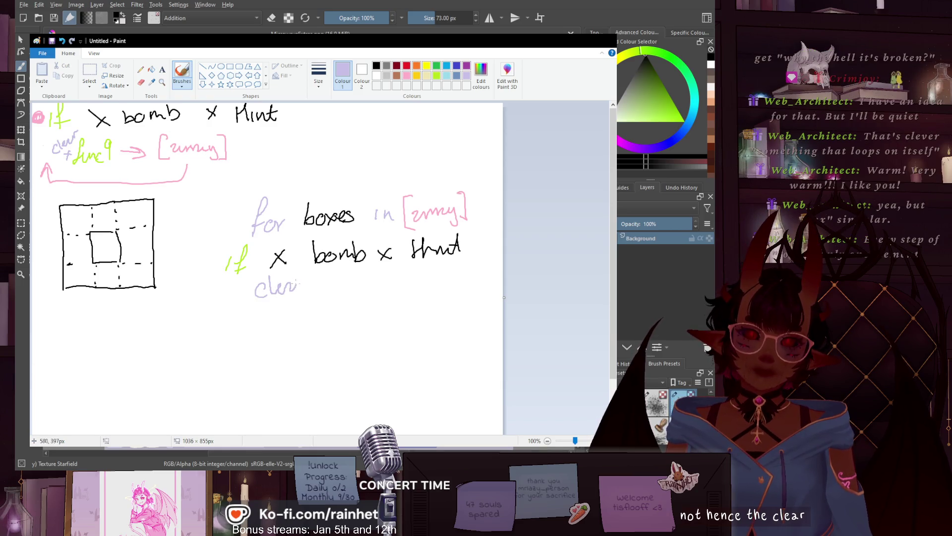
click(436, 75)
mouse_move(336, 271)
mouse_down()
mouse_move(334, 294)
mouse_move(394, 279)
mouse_up()
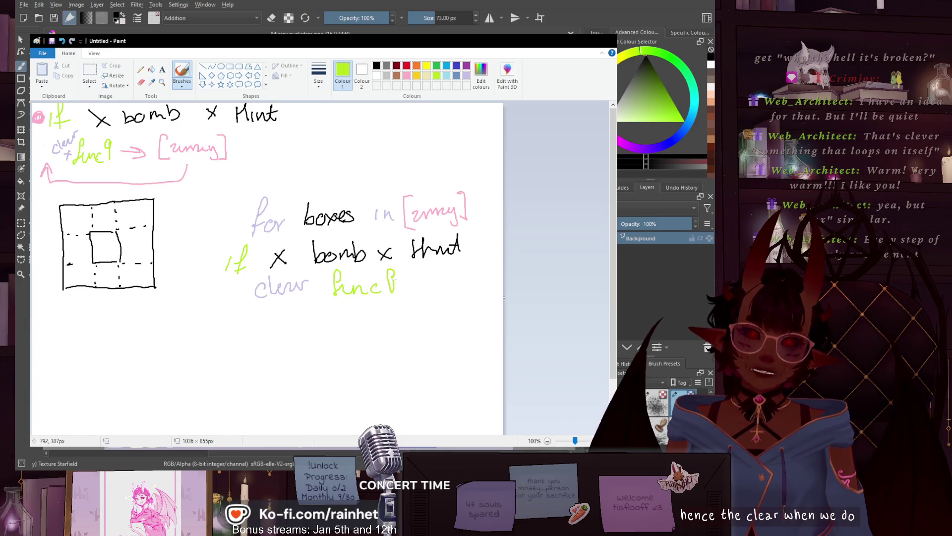
key(ctrl+z)
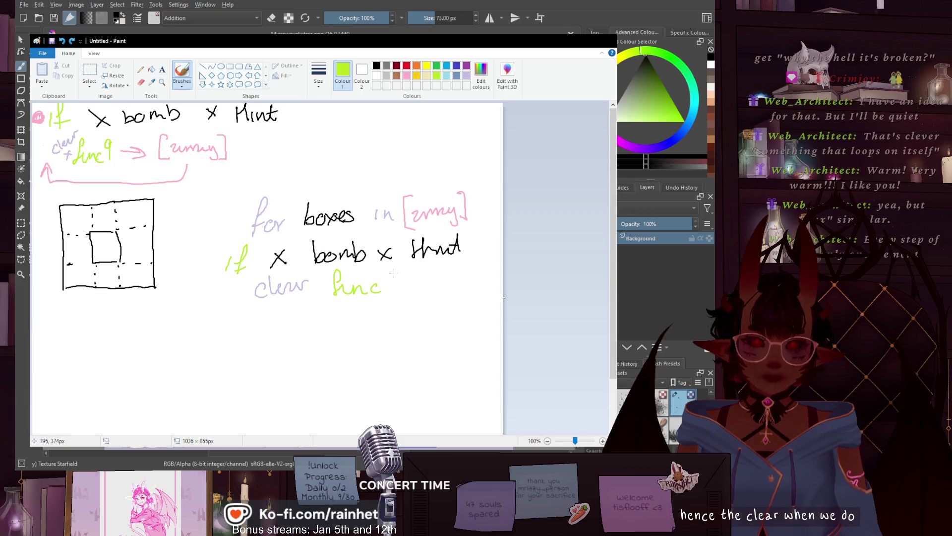
drag(394, 271, 401, 293)
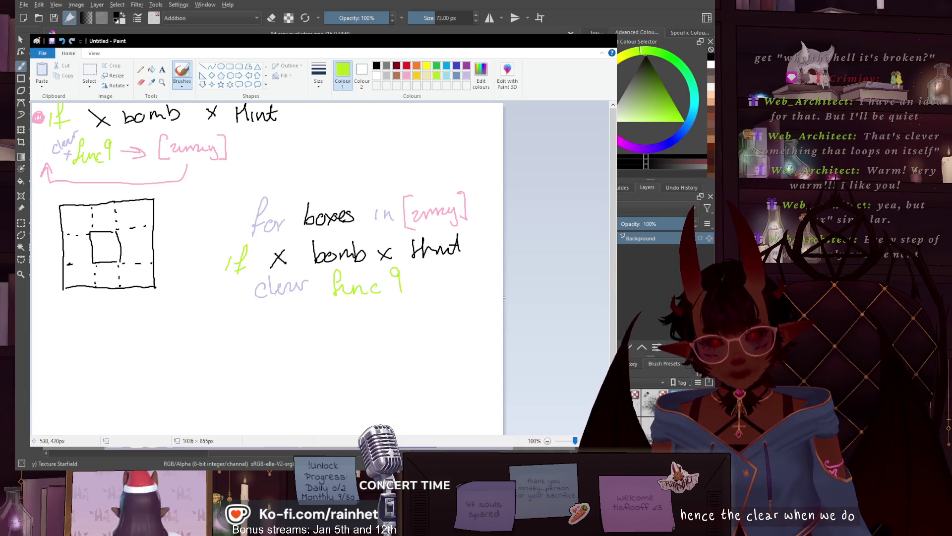
click(406, 75)
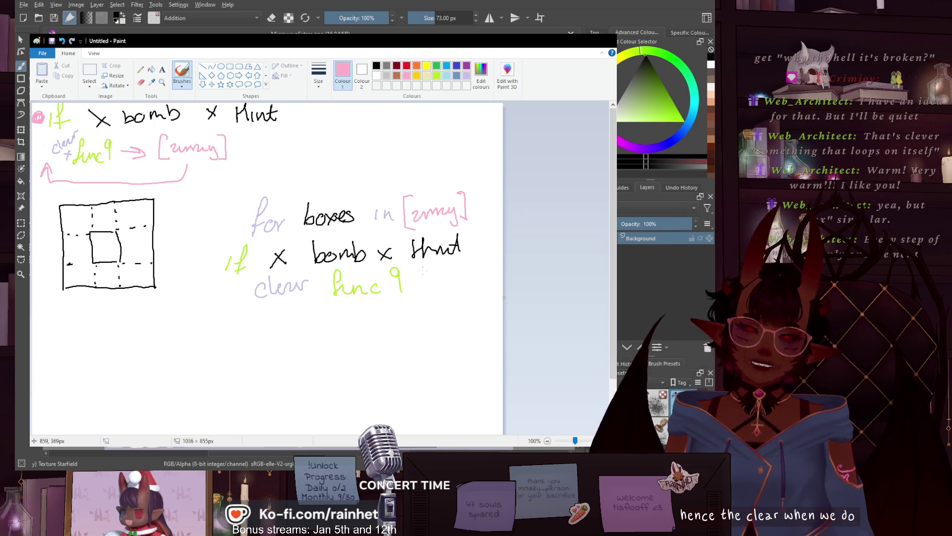
mouse_move(426, 268)
mouse_down()
mouse_move(418, 297)
mouse_move(434, 287)
mouse_move(460, 293)
mouse_up()
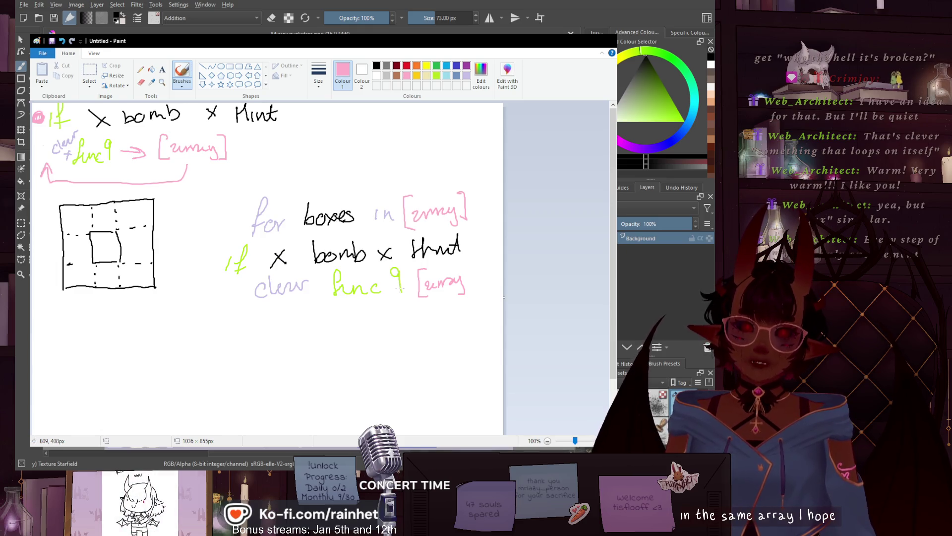
drag(466, 264, 469, 297)
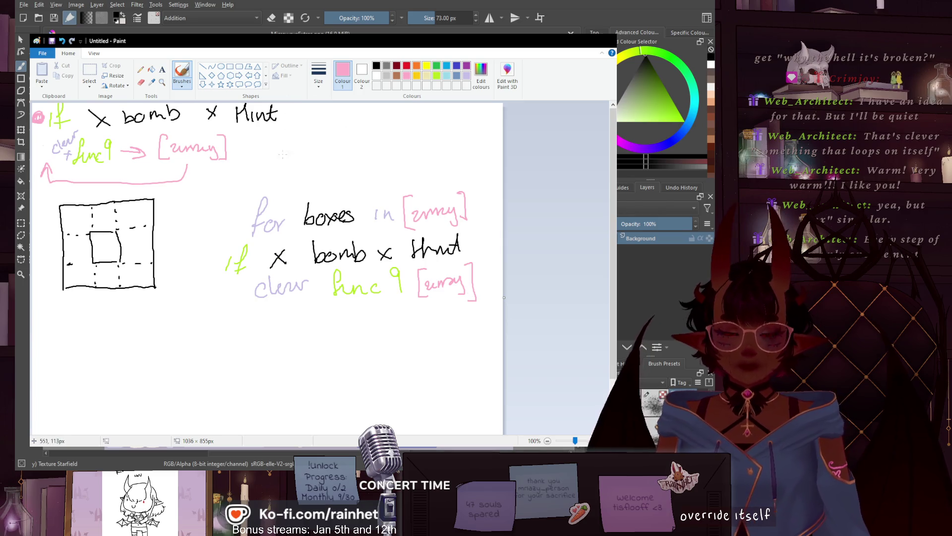
- Draw a lime-green curved arrow from the top '[array]' down to the 'for boxes in [array]' line
click(437, 76)
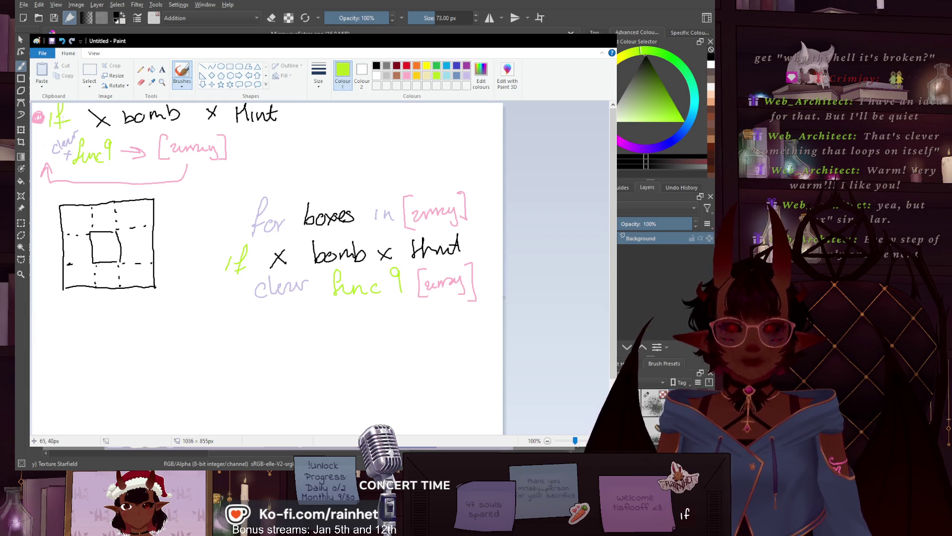
mouse_move(250, 143)
mouse_down()
mouse_move(334, 155)
mouse_move(350, 172)
mouse_up()
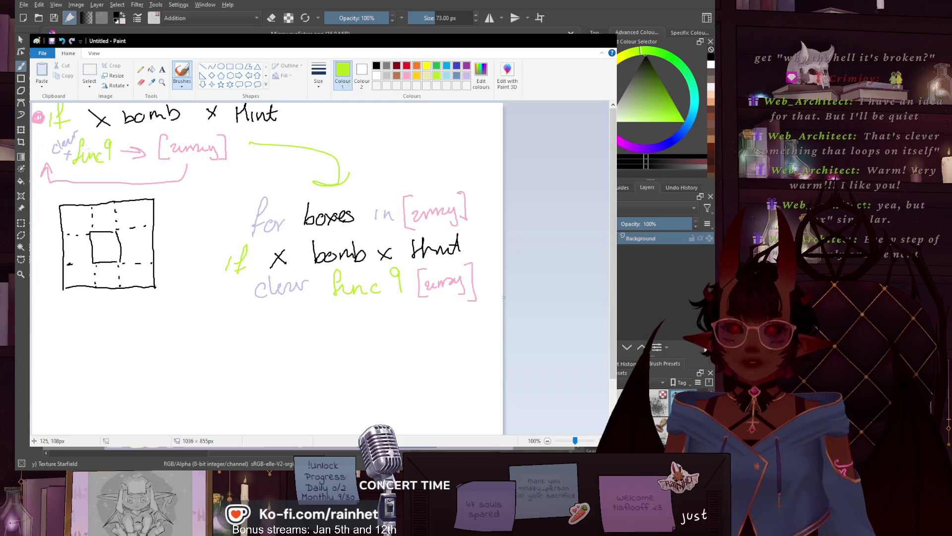
- Select all the sketches and crop the canvas to 993×451 px, removing the empty space
click(84, 74)
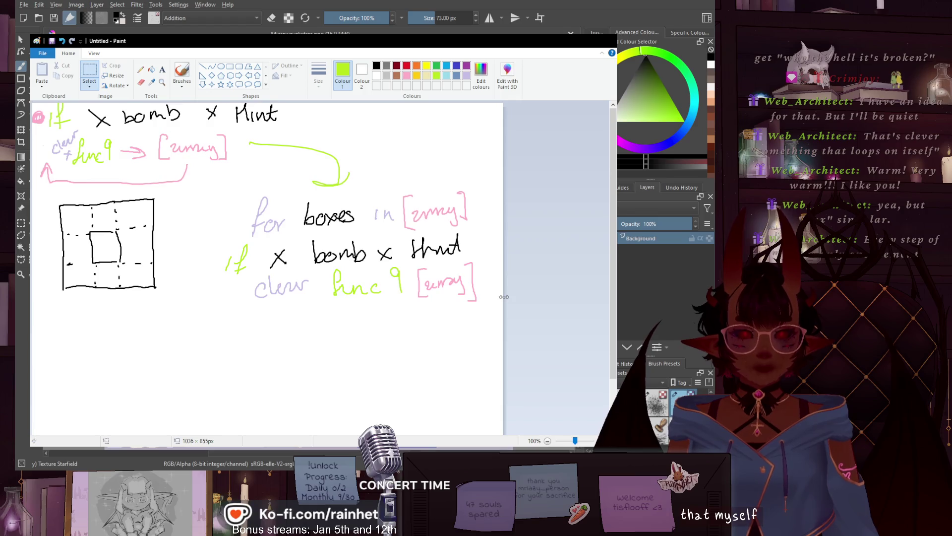
drag(502, 296, 571, 297)
mouse_move(486, 309)
mouse_down()
mouse_move(382, 277)
mouse_move(53, 127)
mouse_move(34, 105)
mouse_up()
drag(91, 133, 98, 140)
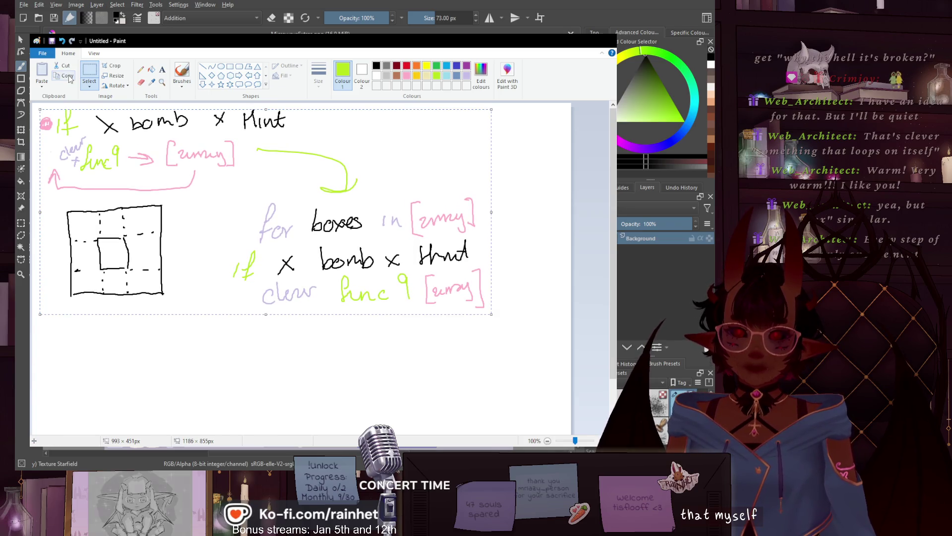
click(113, 66)
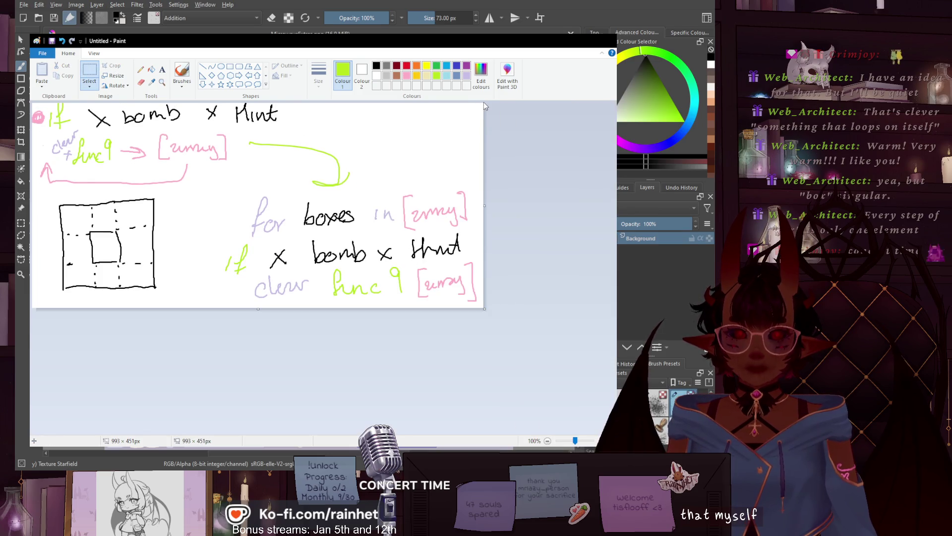
drag(484, 102, 32, 290)
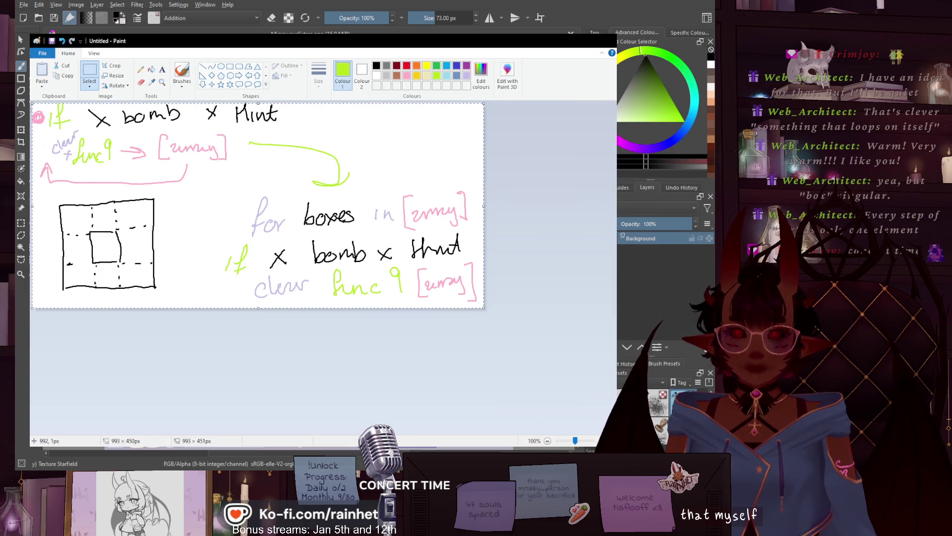